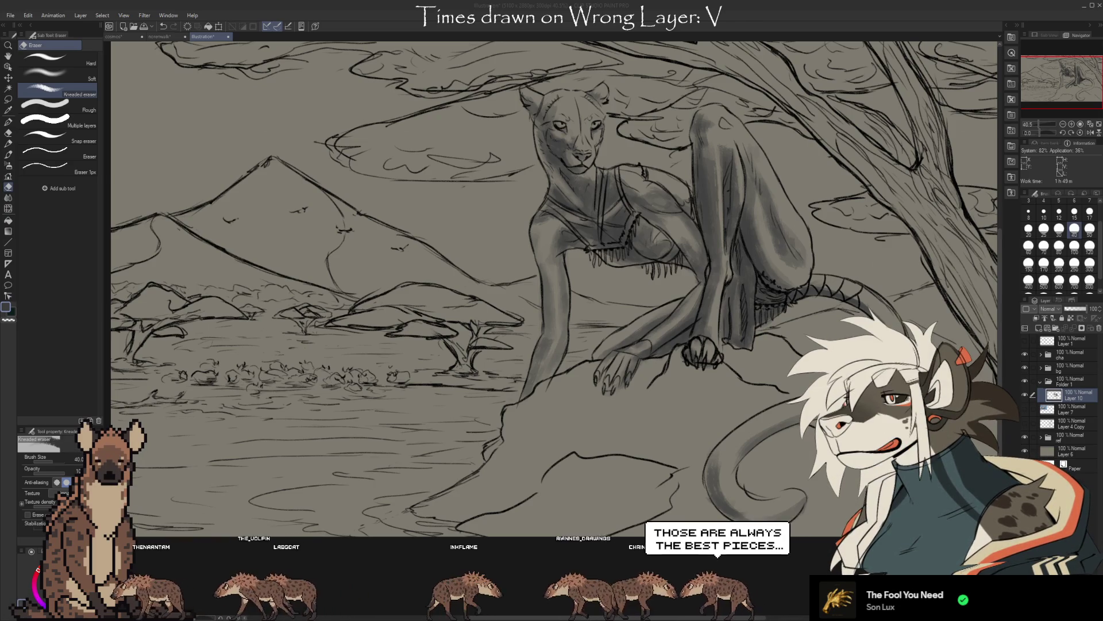
Toggle visibility of the upper layers, lioness sketch and background sketch to compare them.
left_click_drag(1025, 353, 1023, 426)
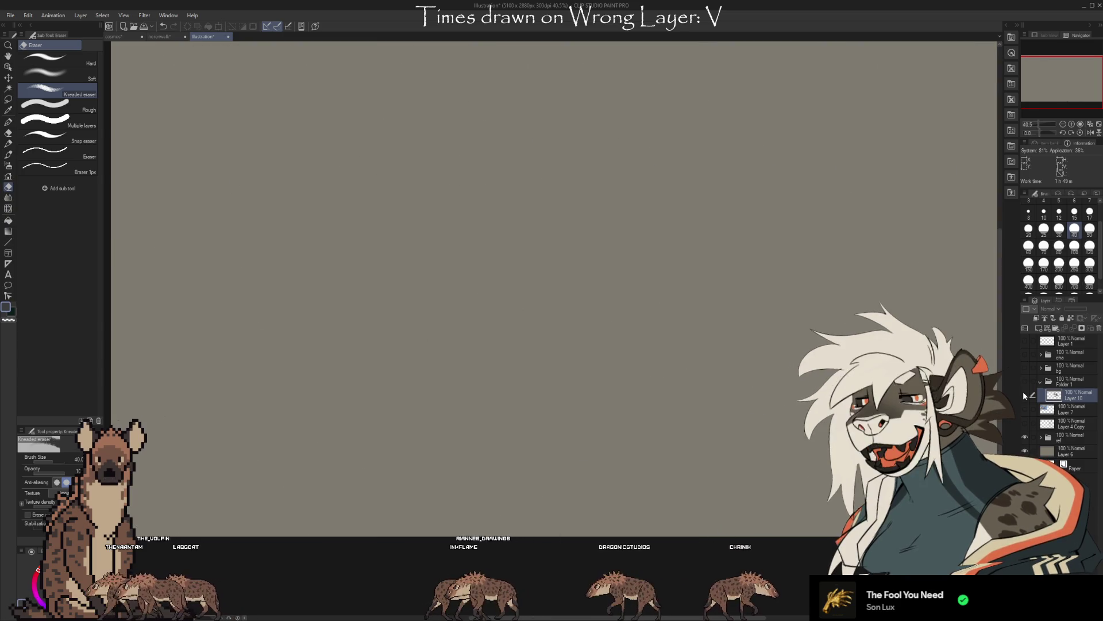
left_click(1024, 426)
scroll(681, 492, "down", 2)
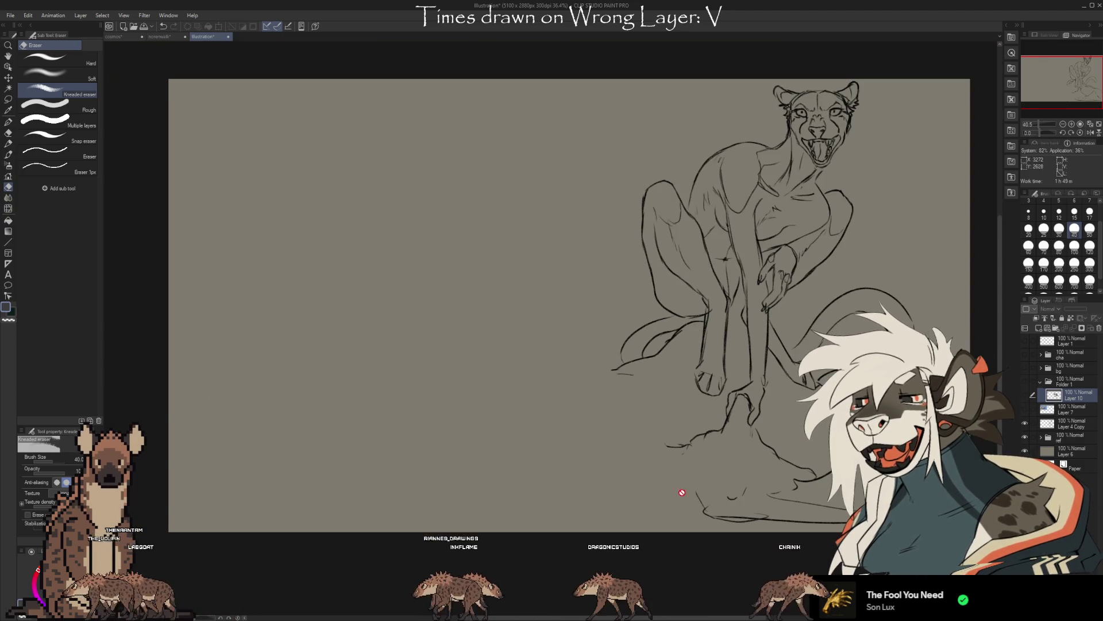
scroll(926, 180, "up", 1)
scroll(872, 94, "up", 1)
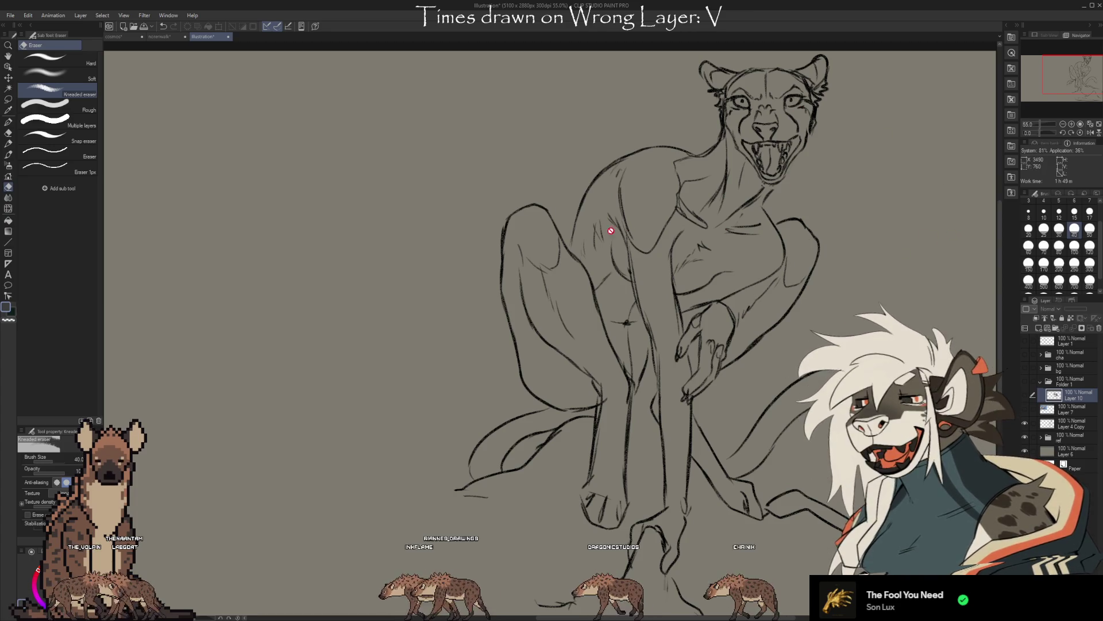
scroll(610, 232, "down", 1)
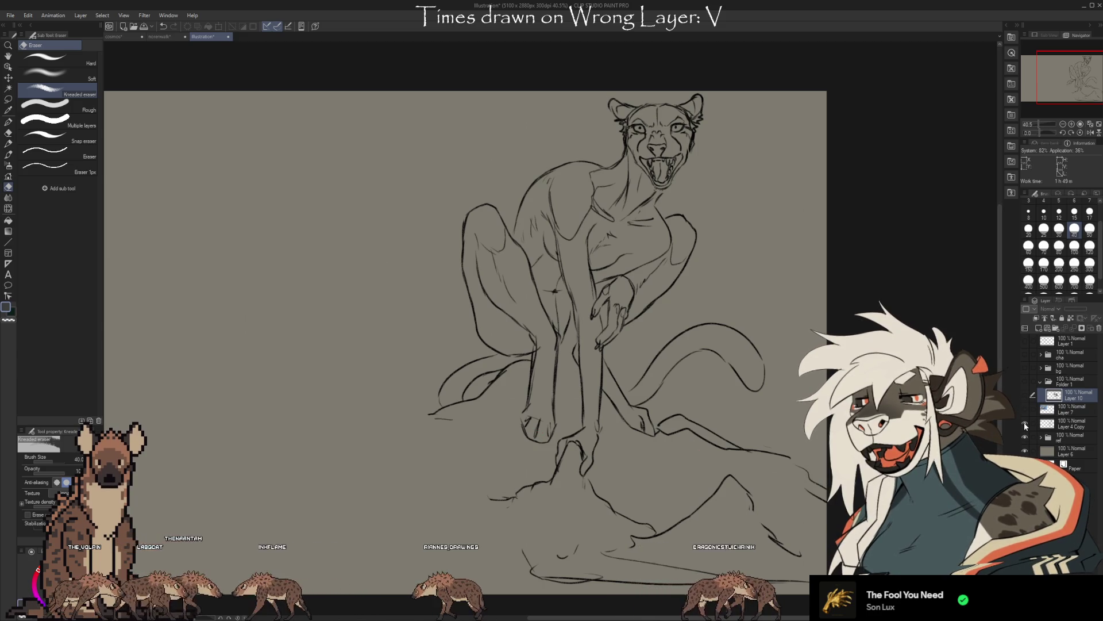
left_click(1026, 396)
left_click(1024, 355)
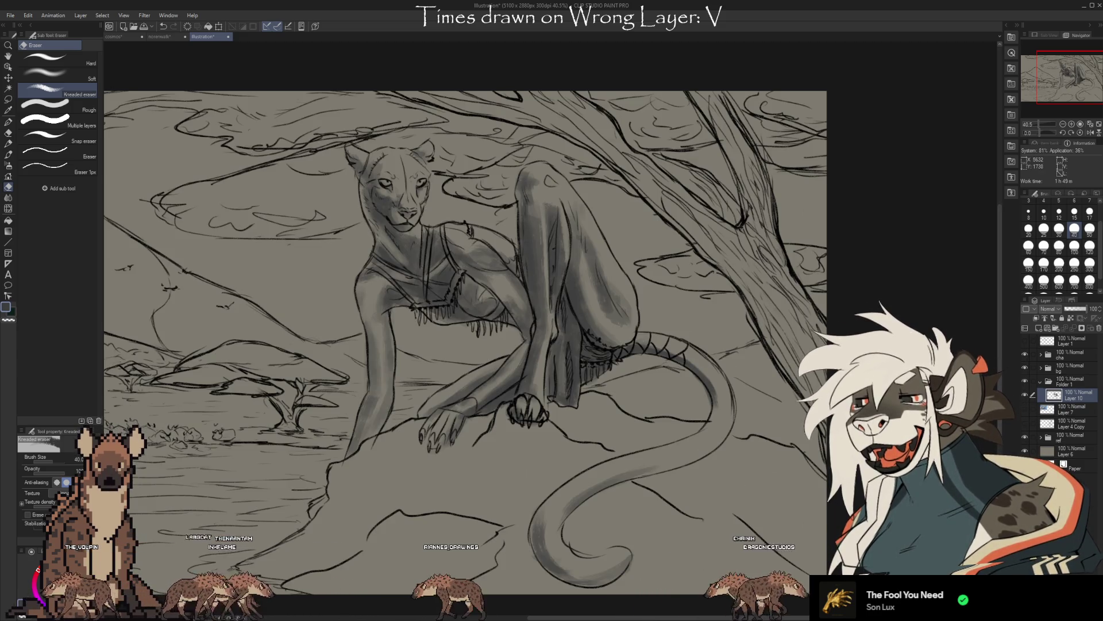
scroll(467, 345, "down", 3)
scroll(551, 328, "up", 2)
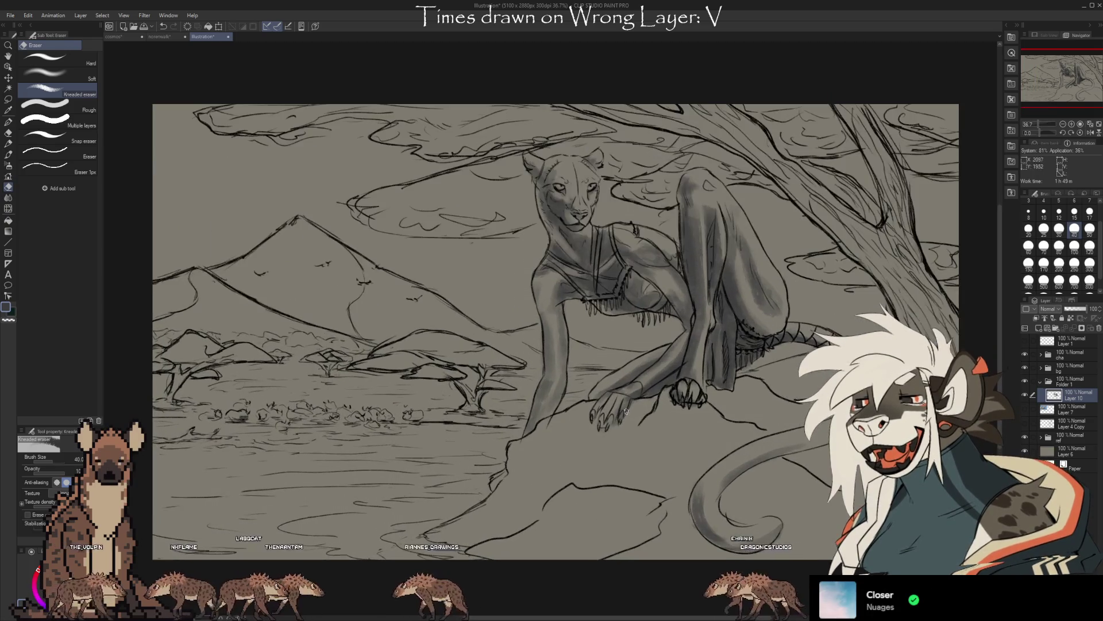
left_click(1027, 369)
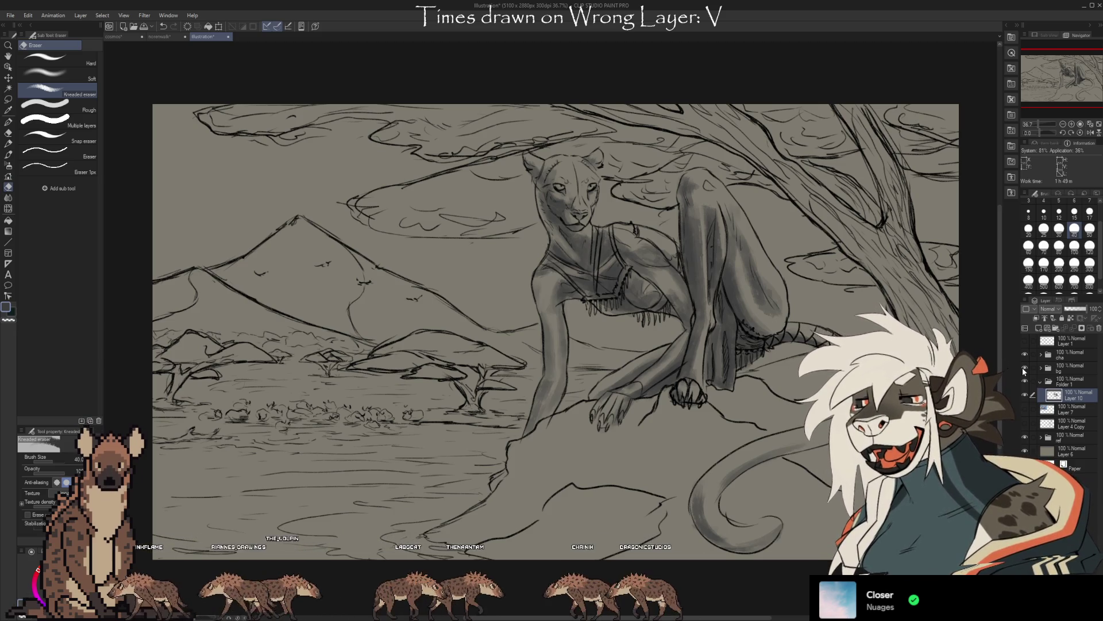
scroll(552, 328, "down", 1)
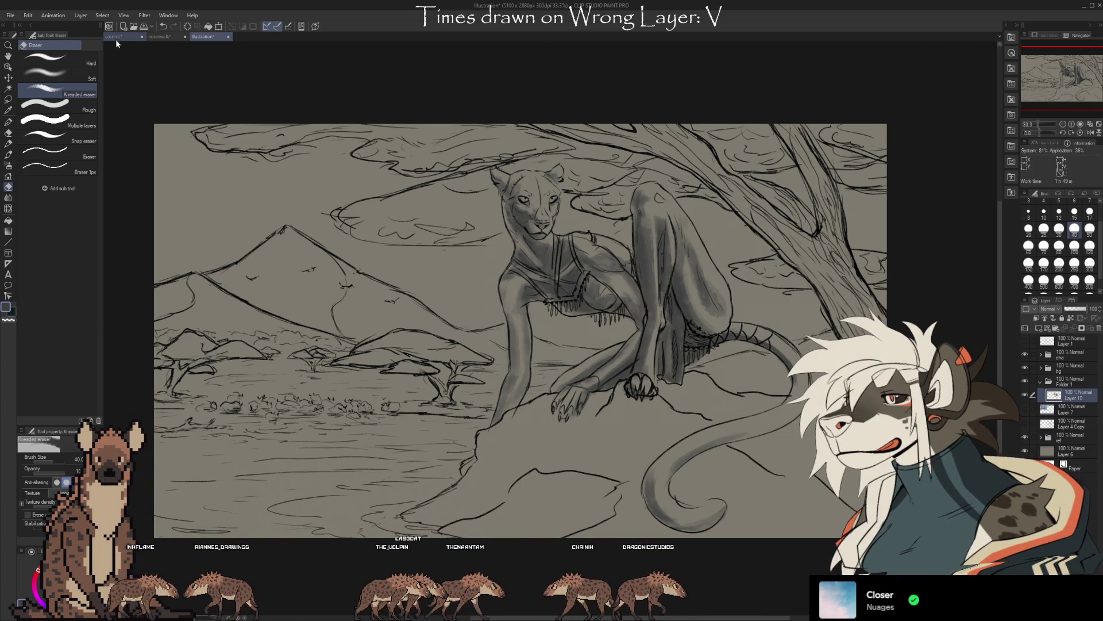
Browse the other open paintings (dog beach, purple masked creature), level that view, and return to the savanna sketch.
key("ctrl+plus")
key("ctrl+plus")
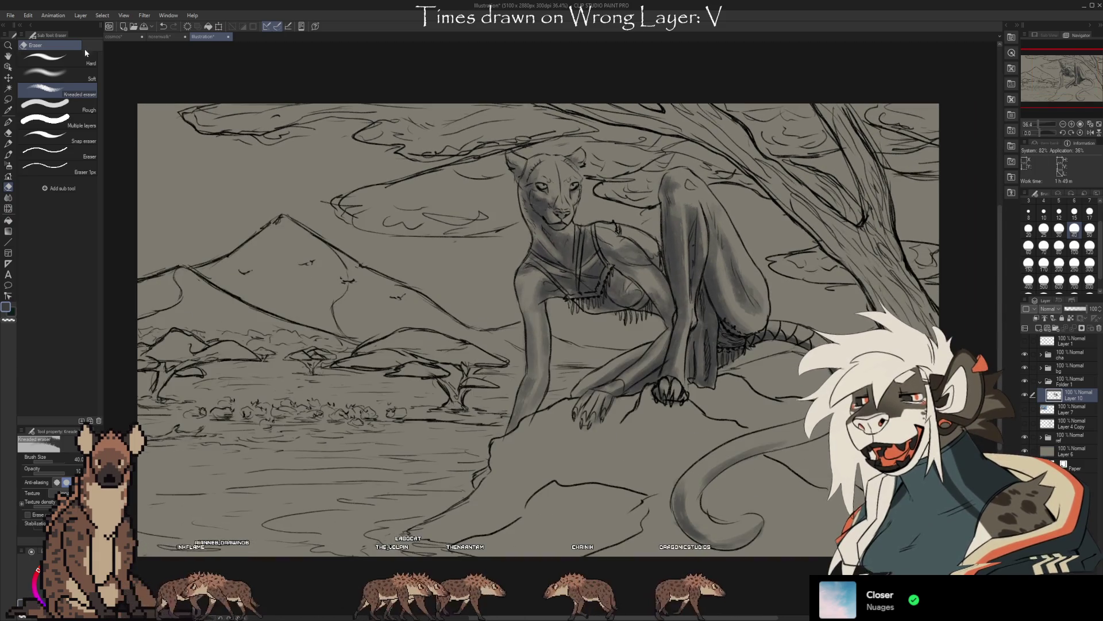
left_click(114, 40)
scroll(552, 246, "up", 1)
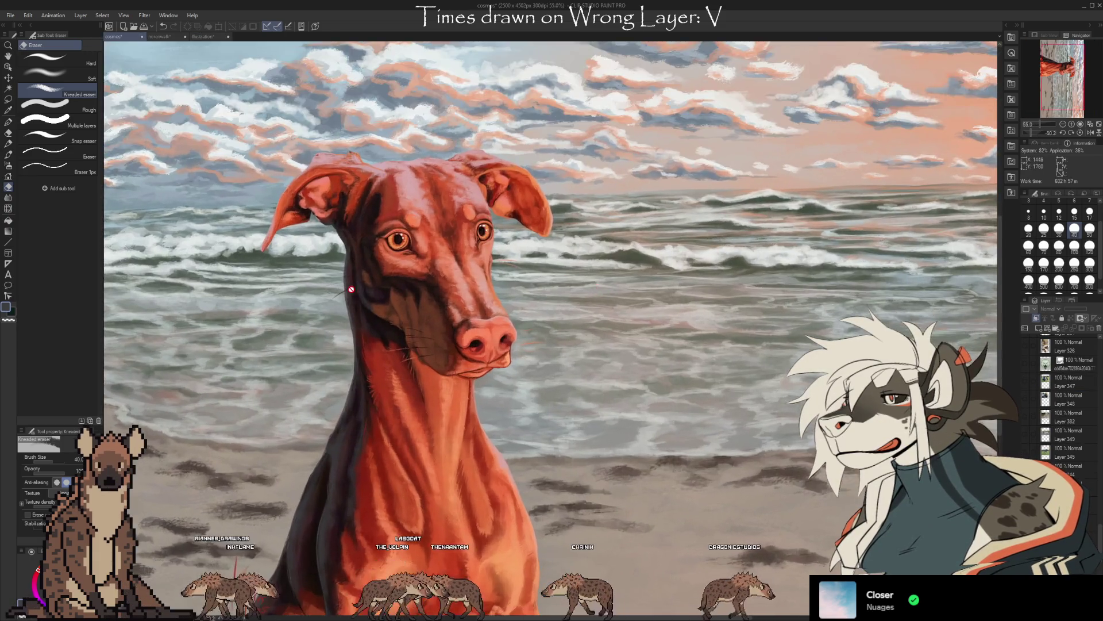
scroll(553, 246, "up", 1)
scroll(518, 259, "up", 1)
scroll(431, 362, "up", 1)
scroll(404, 384, "down", 3)
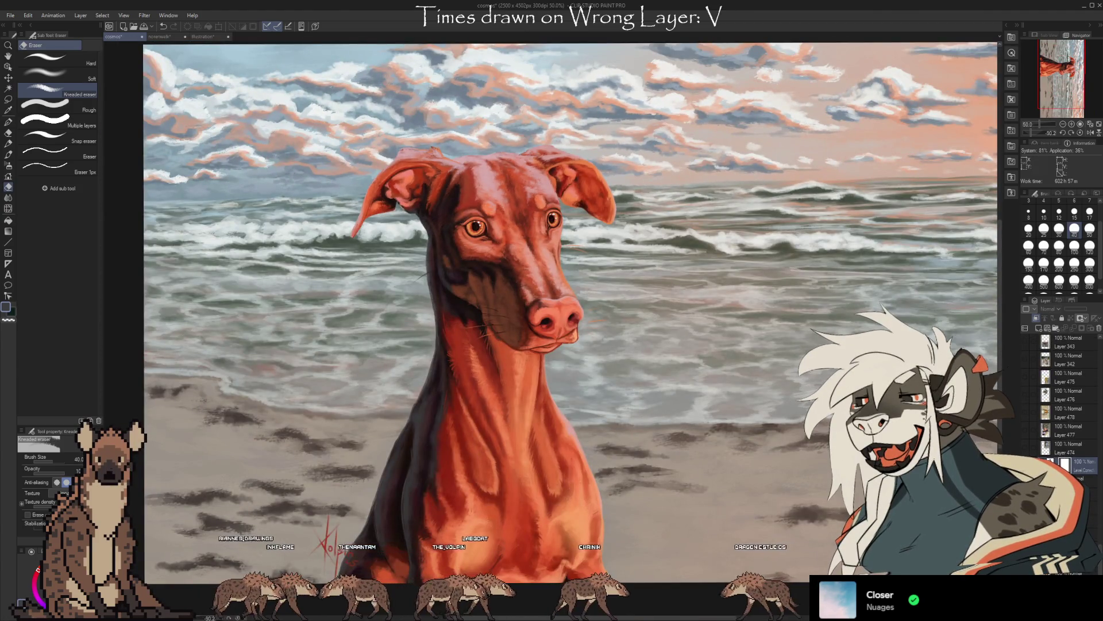
left_click(164, 39)
left_click(207, 40)
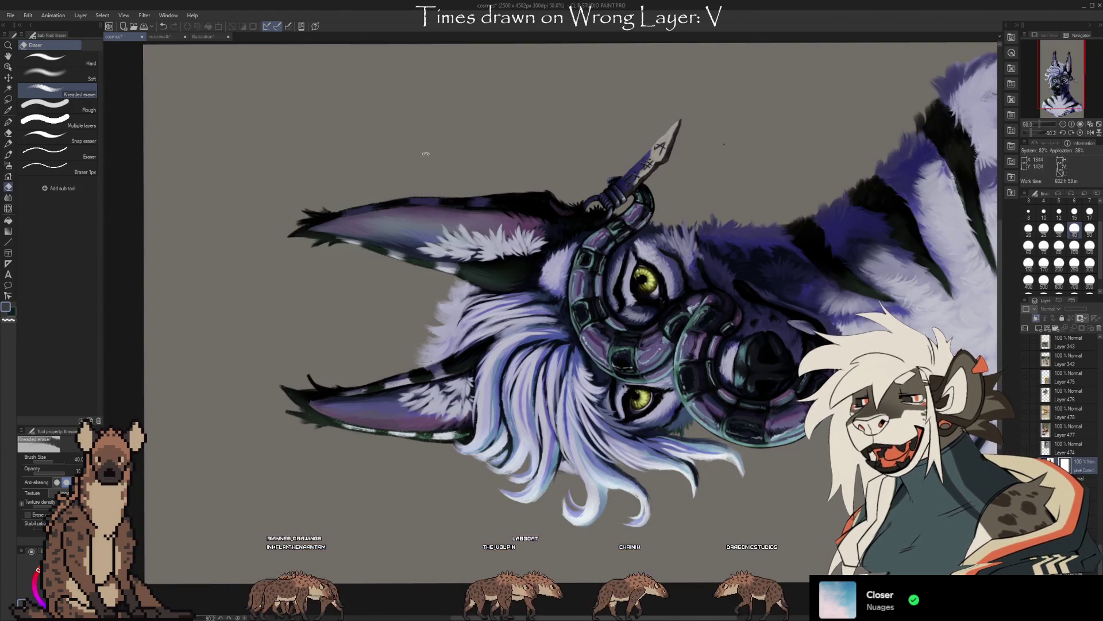
left_click_drag(530, 306, 553, 259)
scroll(551, 310, "up", 4)
scroll(552, 258, "up", 3)
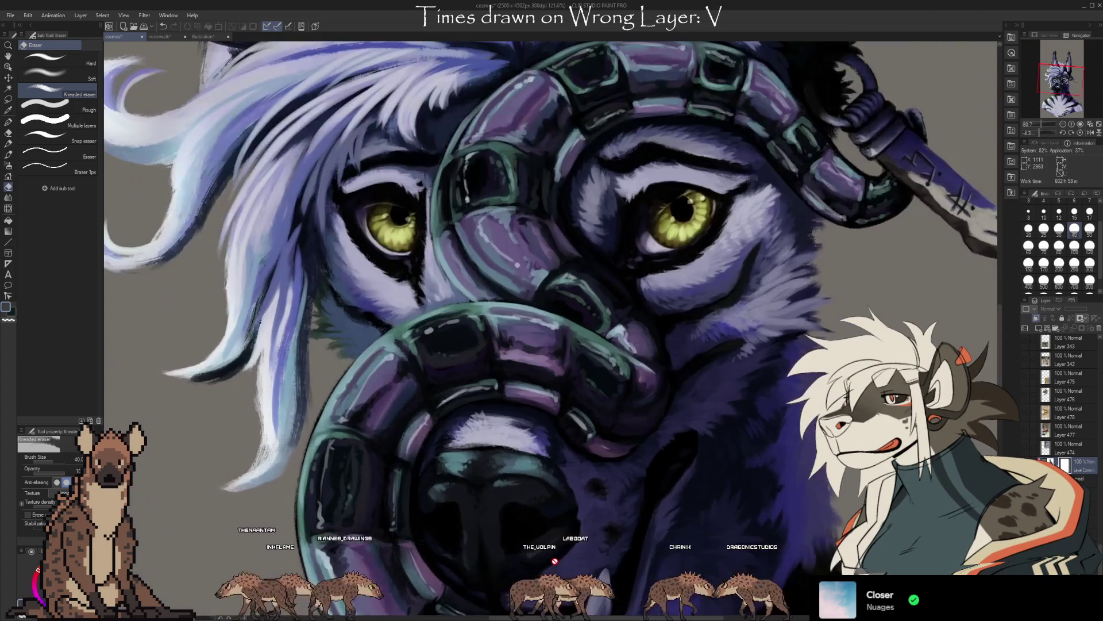
scroll(521, 196, "down", 2)
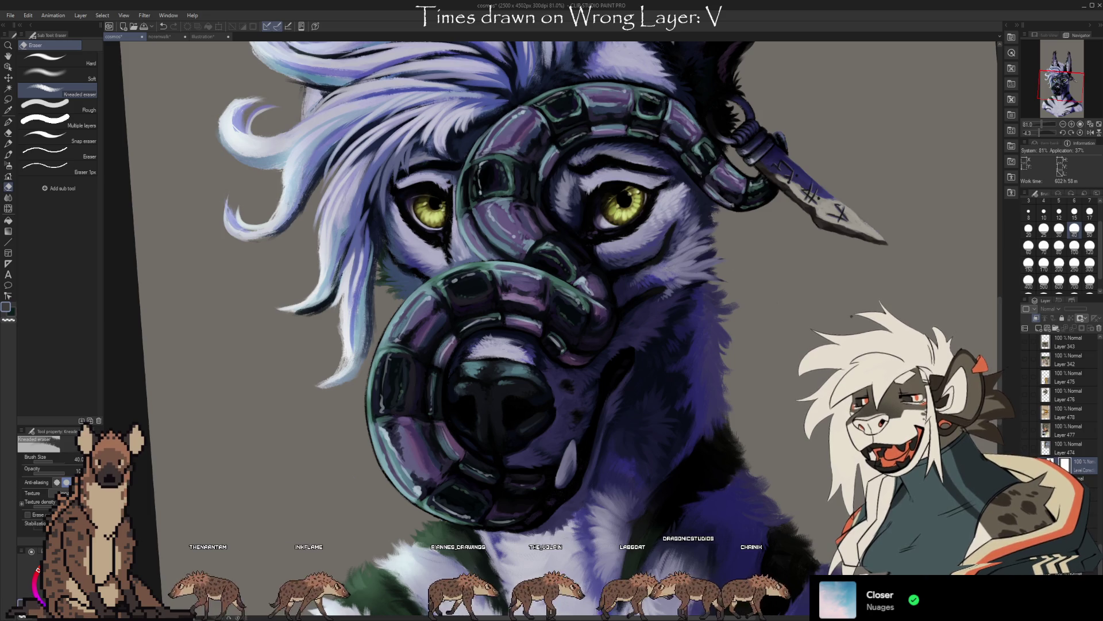
scroll(552, 258, "up", 10)
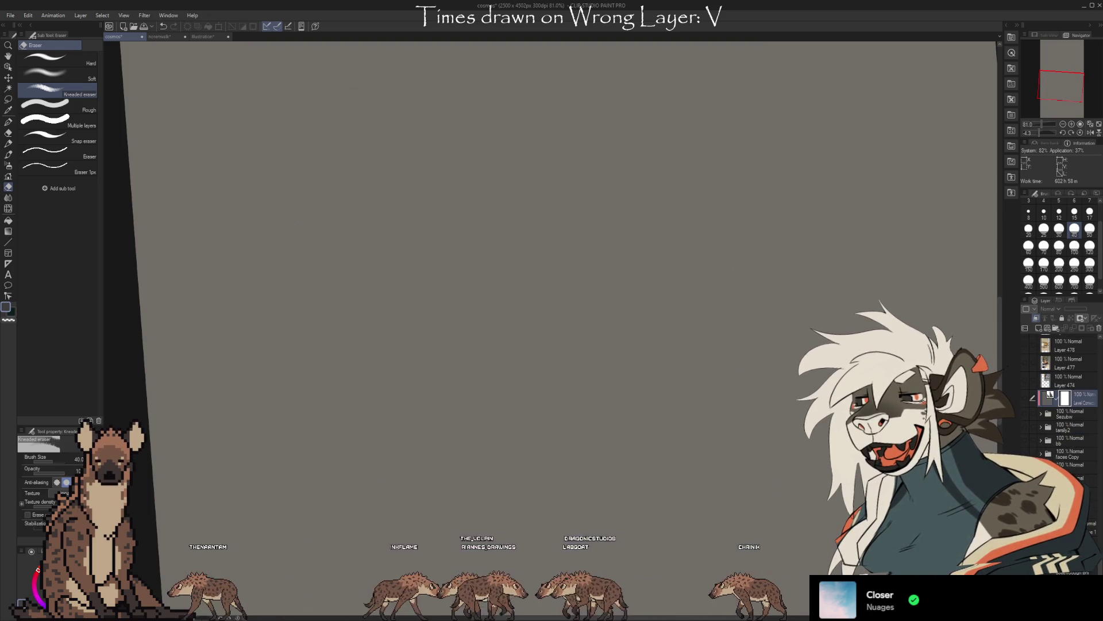
scroll(552, 259, "down", 10)
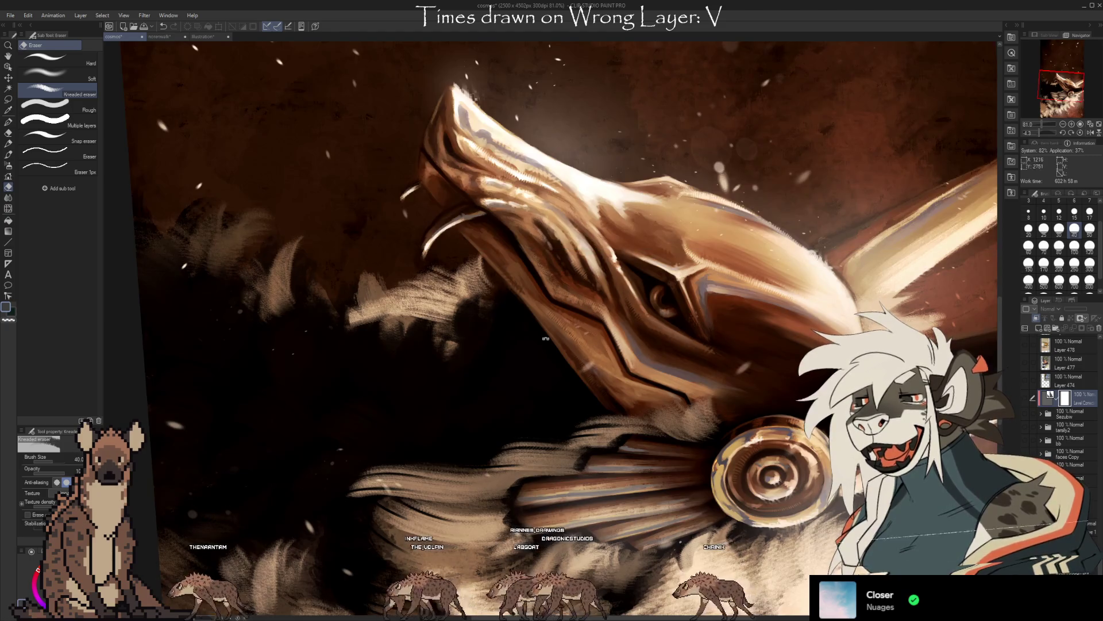
scroll(552, 260, "down", 5)
scroll(443, 400, "down", 5)
scroll(603, 345, "down", 3)
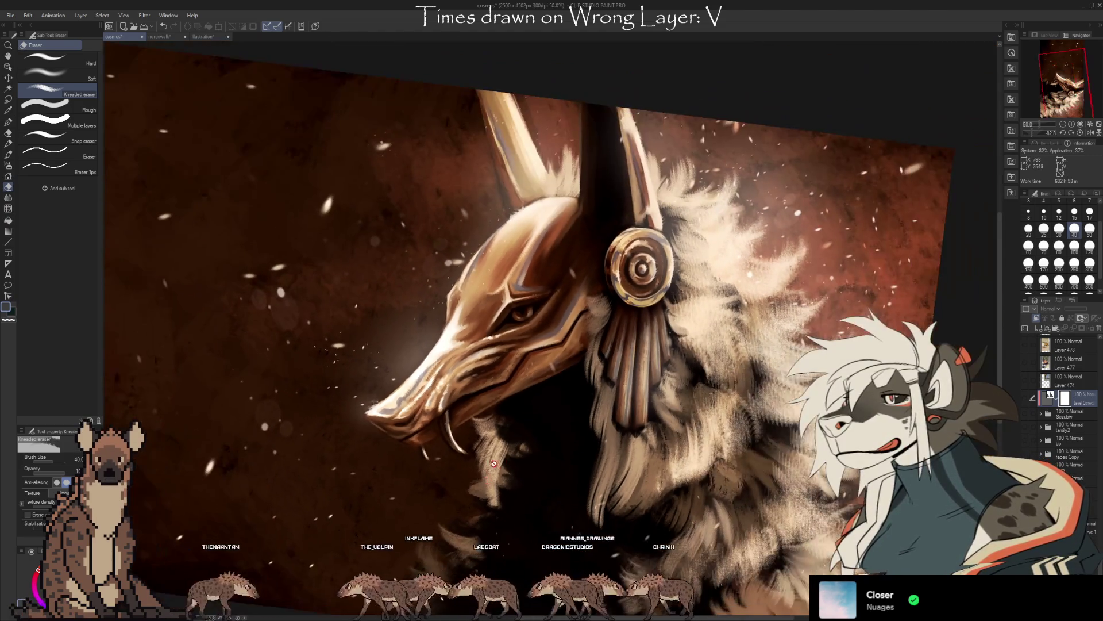
key("shift+r")
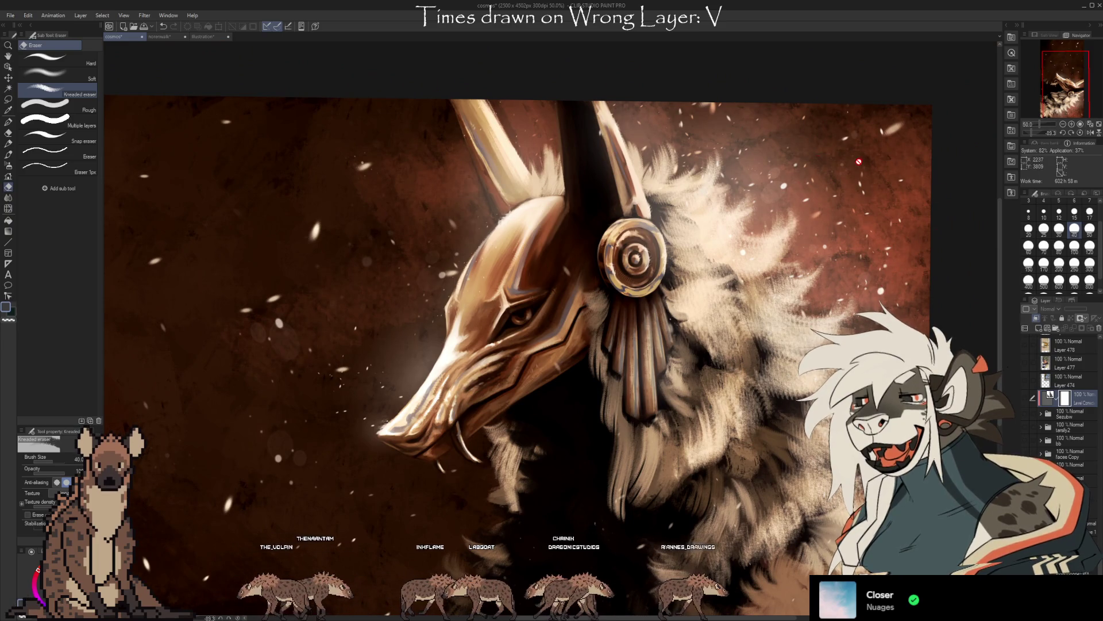
scroll(593, 233, "up", 2)
scroll(552, 345, "up", 4)
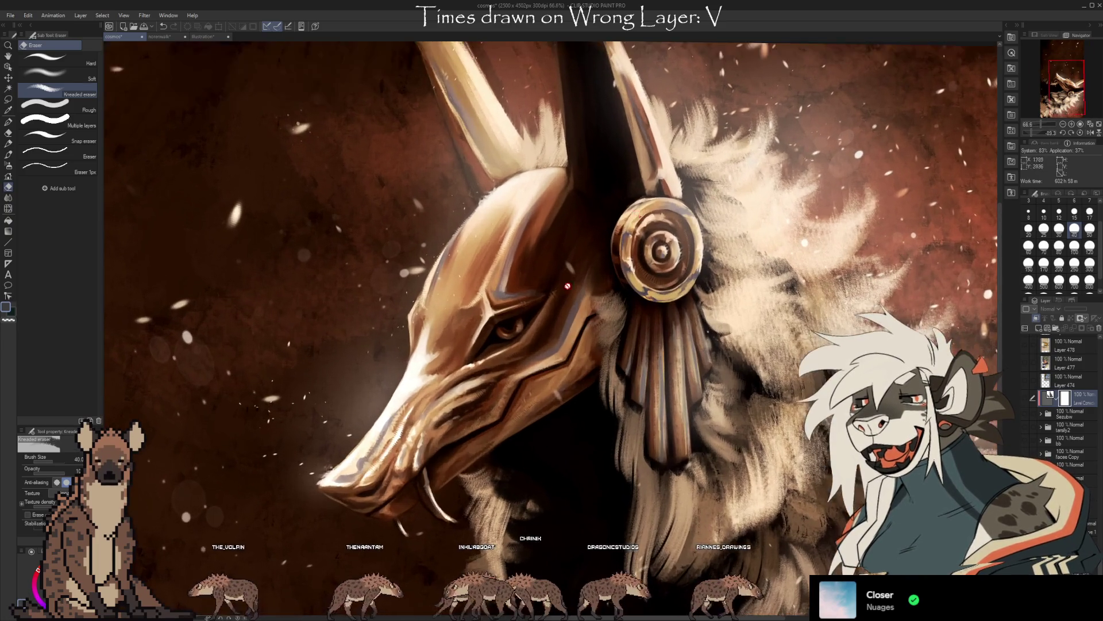
scroll(529, 386, "down", 1)
scroll(483, 362, "down", 2)
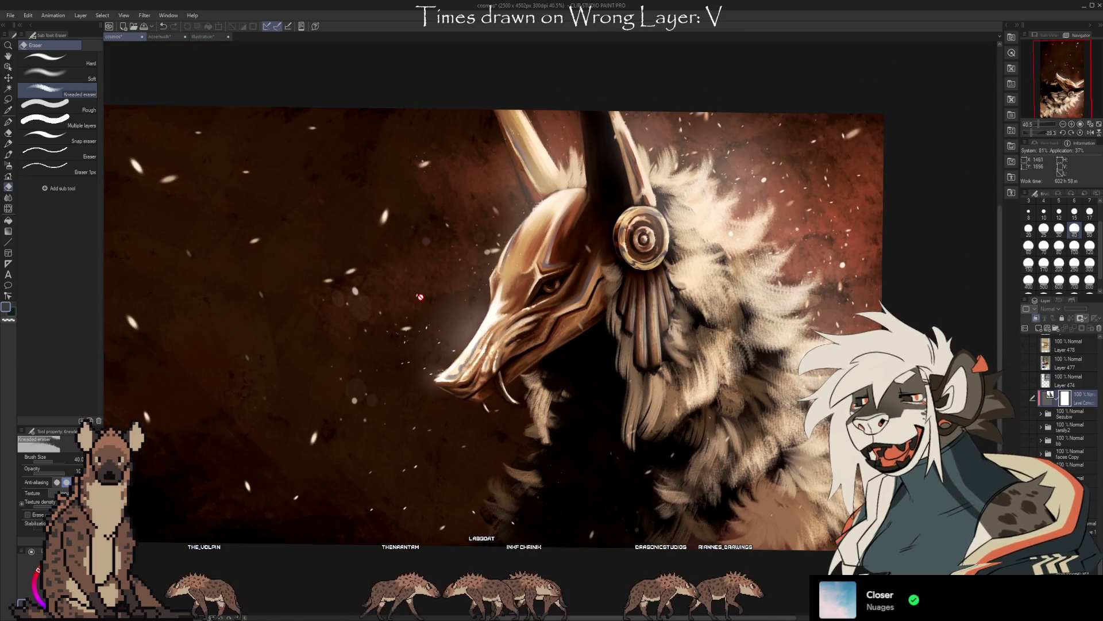
scroll(431, 319, "up", 4)
left_click(207, 37)
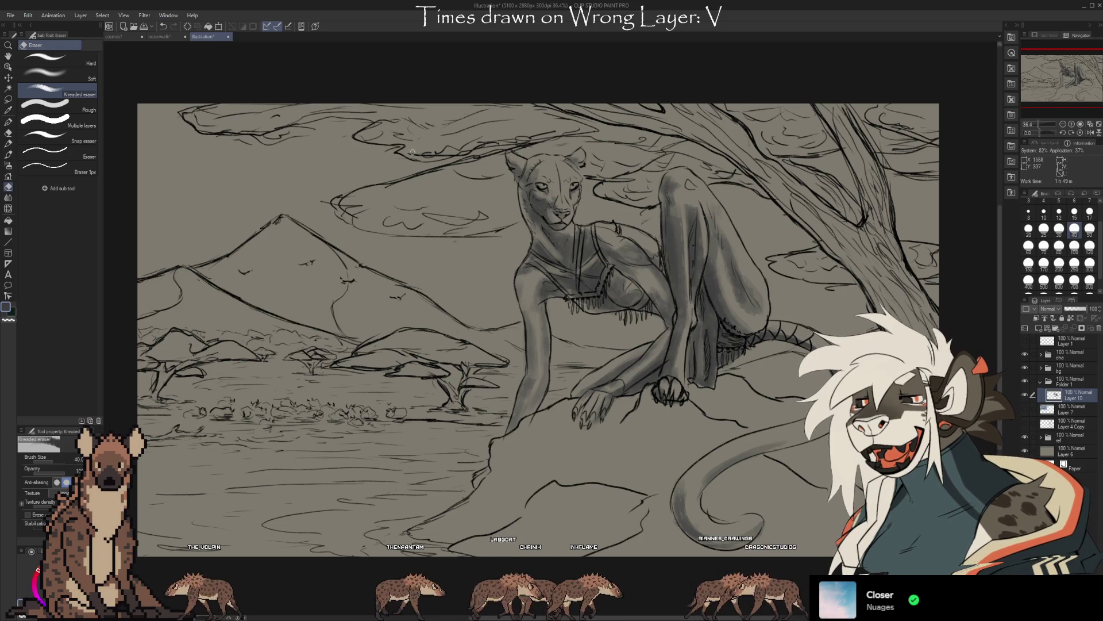
scroll(506, 403, "down", 2)
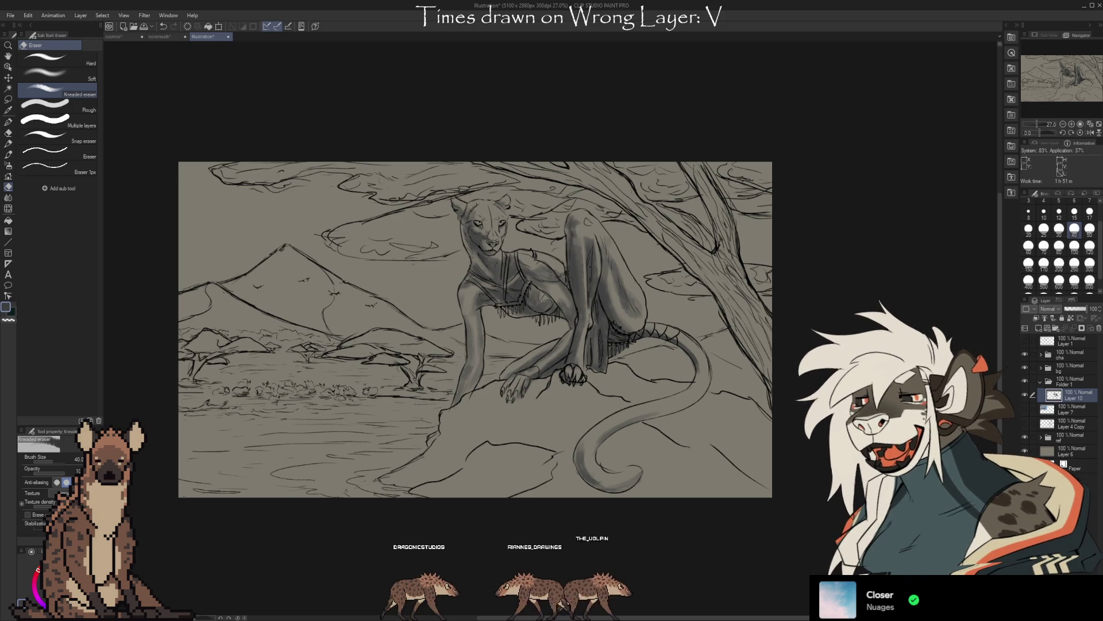
scroll(483, 284, "up", 1)
scroll(482, 285, "up", 1)
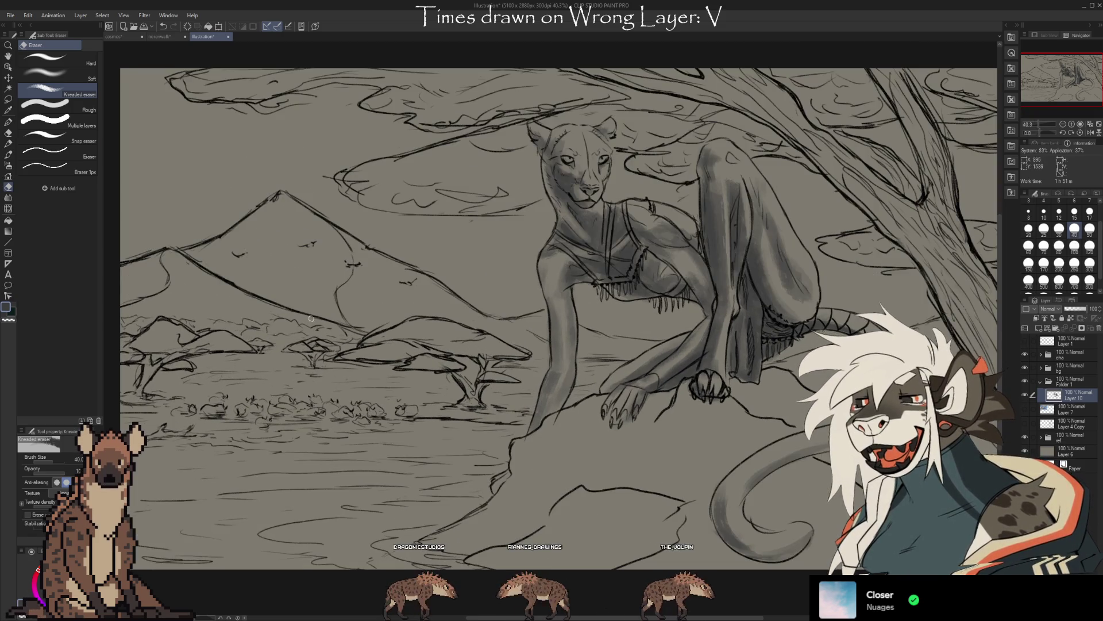
Shade the lioness's shoulder and hatch below her arm, softening with the Kneaded eraser.
left_click_drag(392, 358, 439, 357)
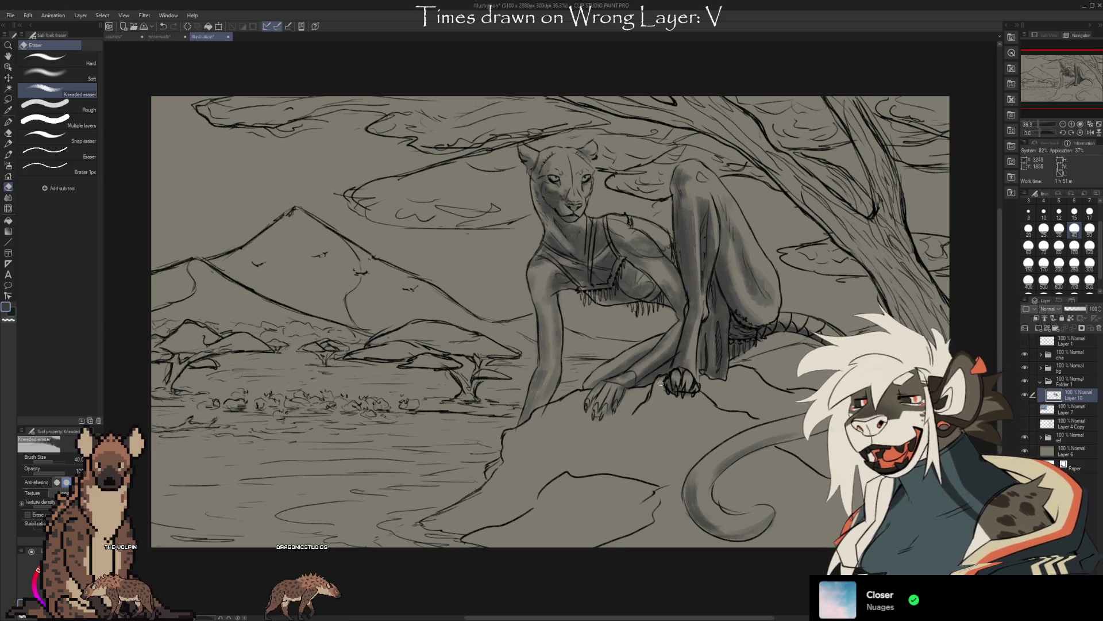
key("b")
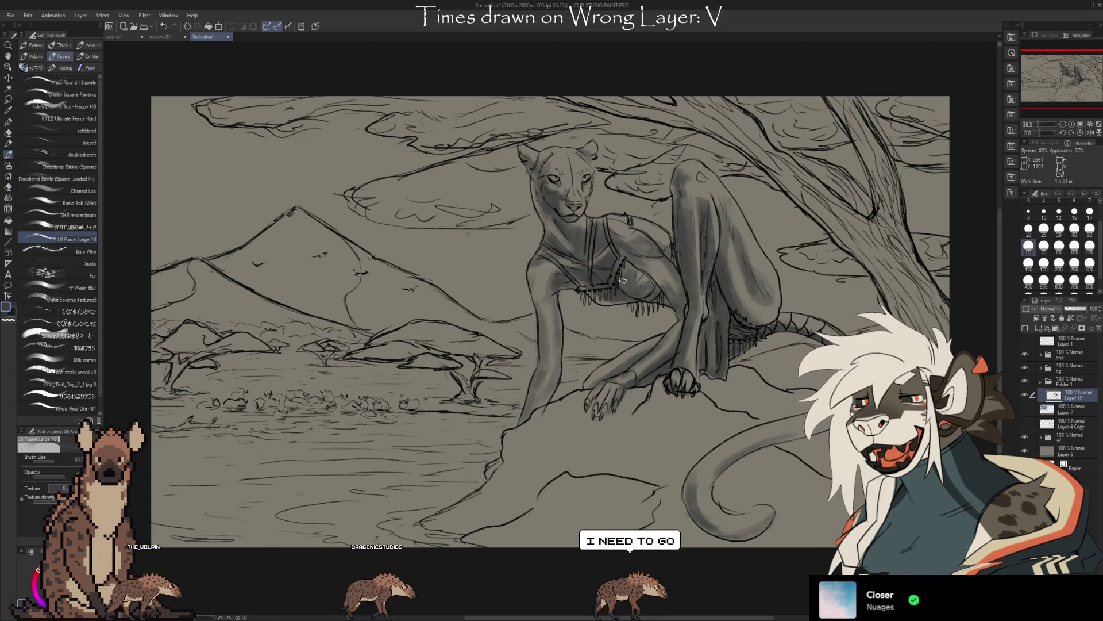
left_click_drag(620, 281, 651, 293)
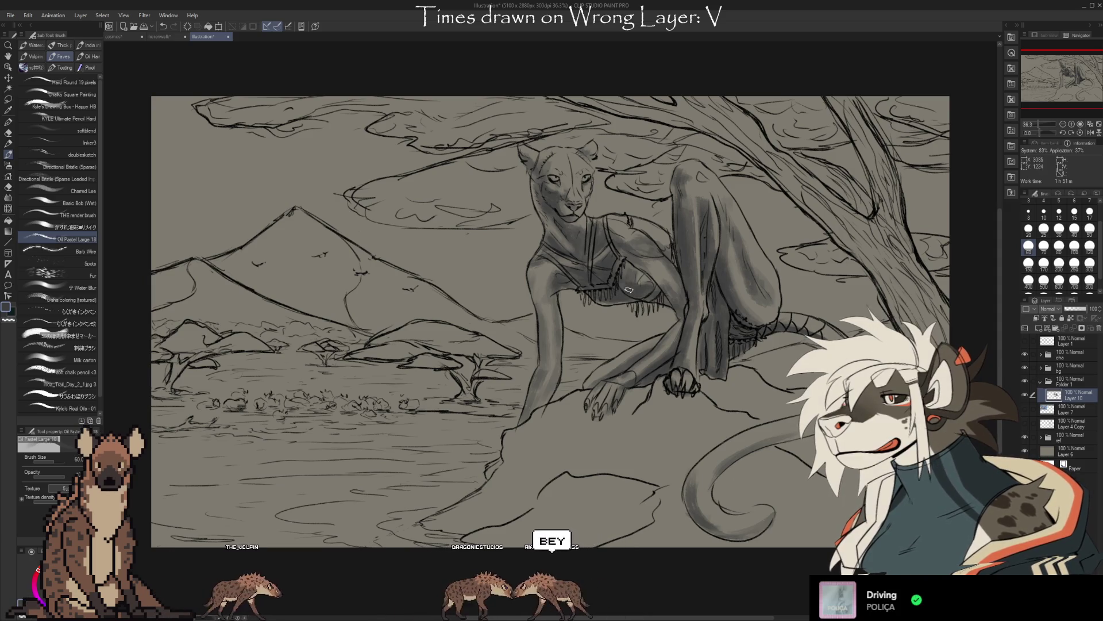
left_click_drag(630, 289, 652, 311)
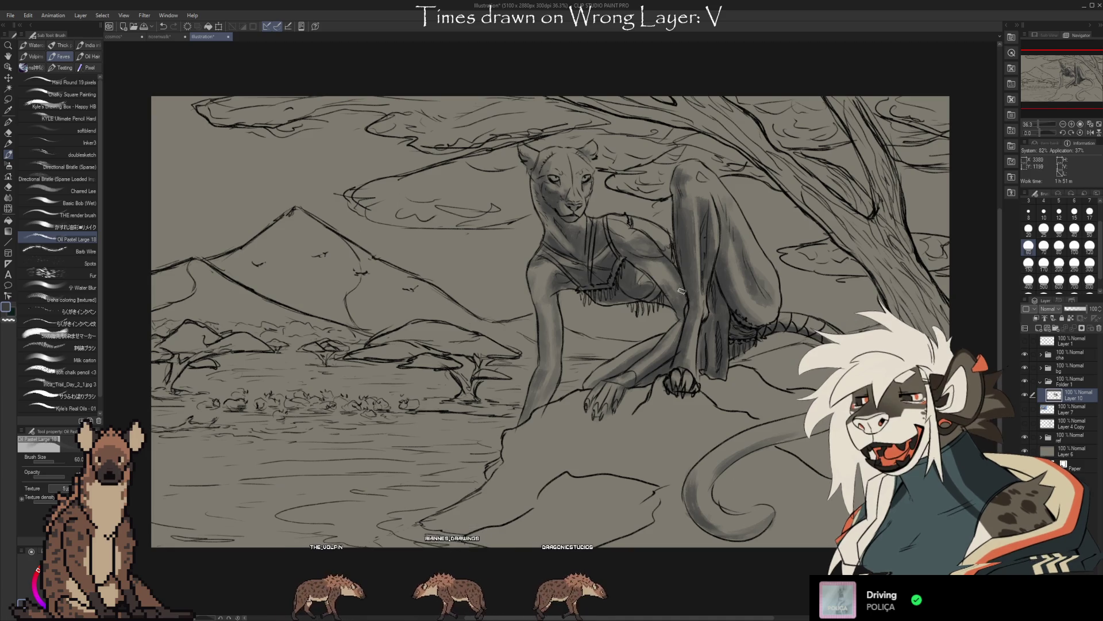
key("e")
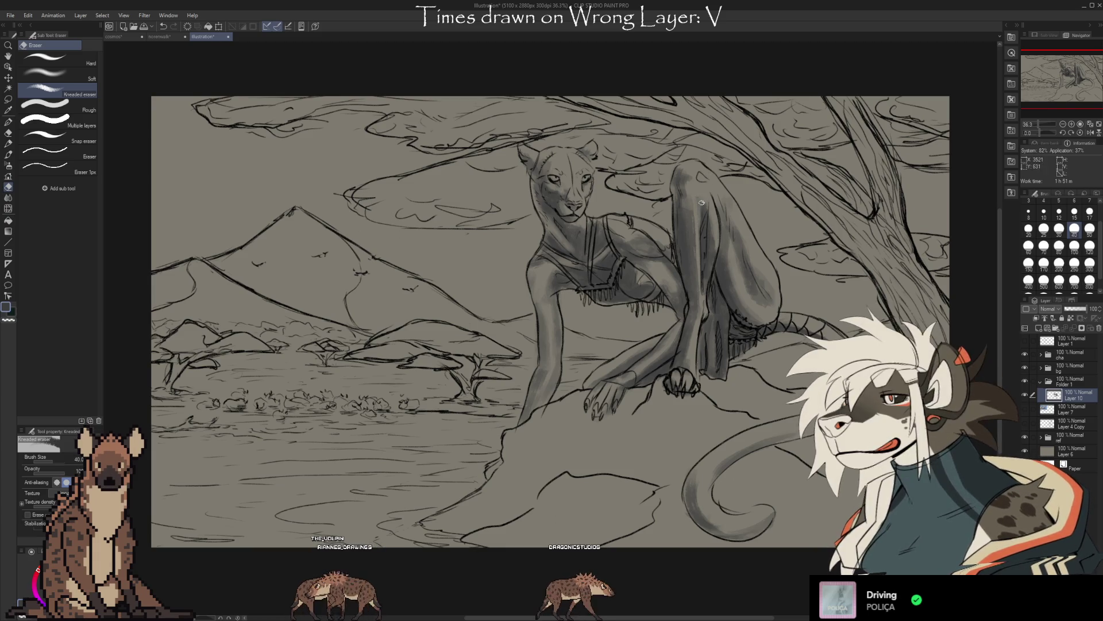
key("b")
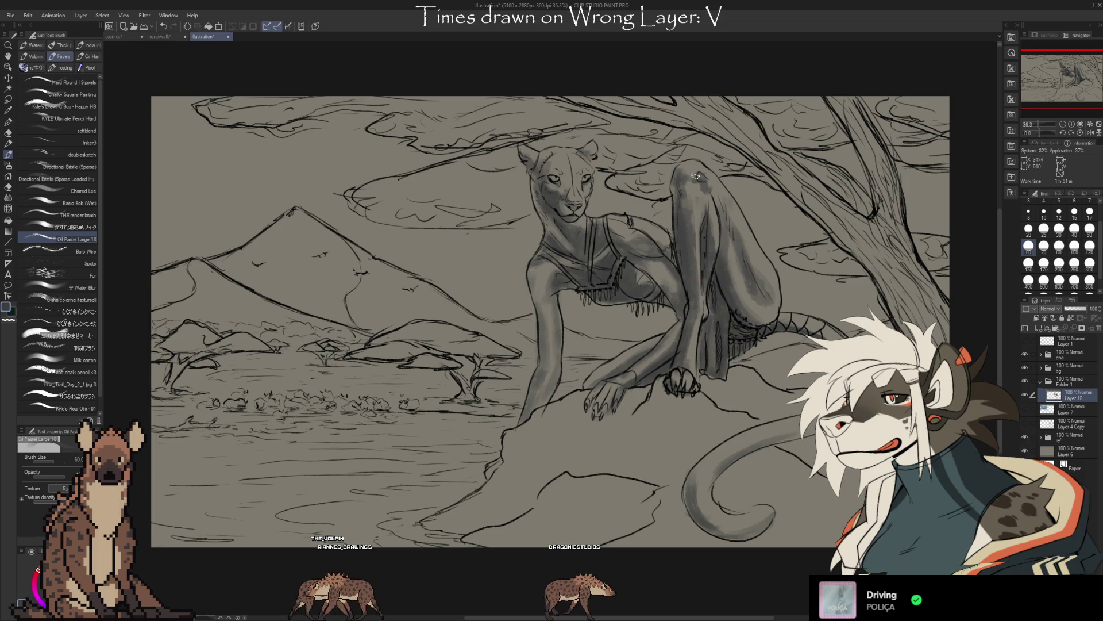
key("e")
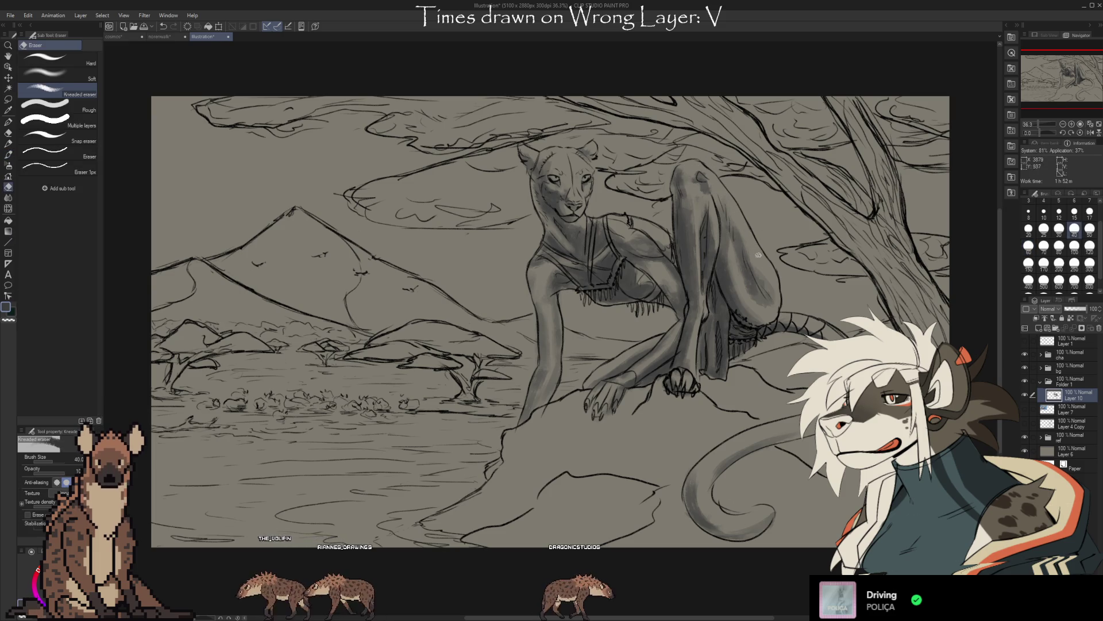
key("b")
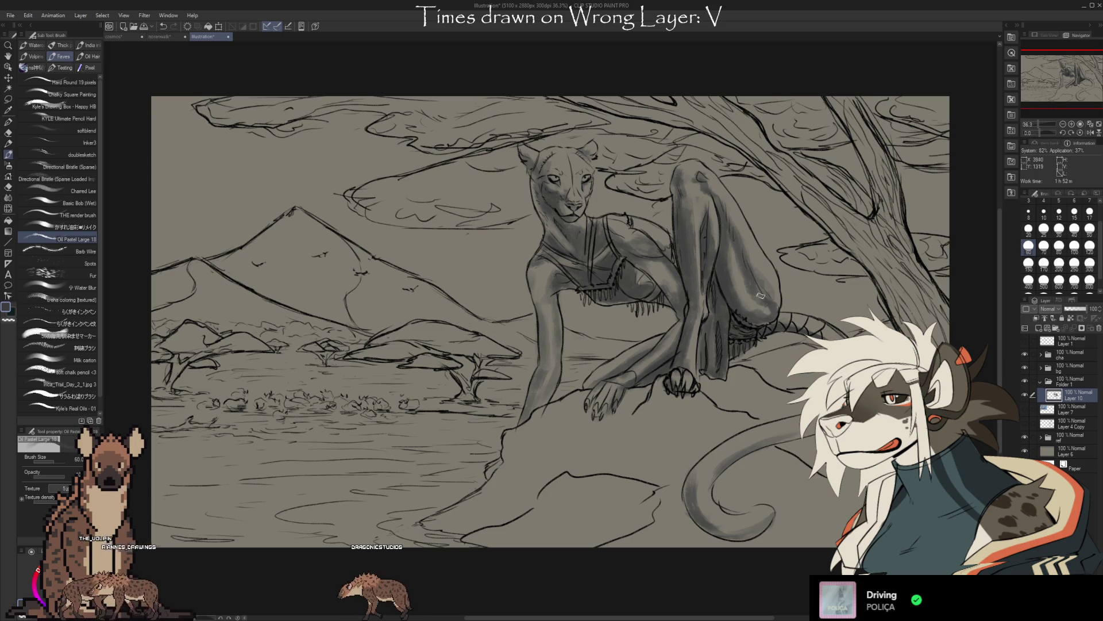
Blend the raised leg's dark patches with a sampled gray, lifting harsh spots by erasing.
key("e")
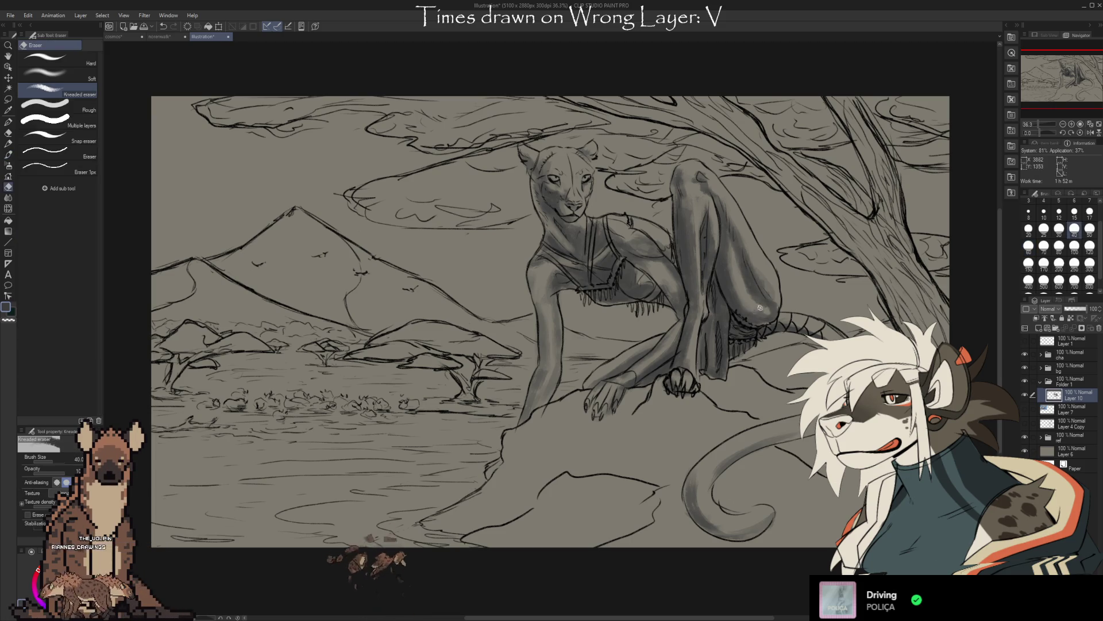
key("alt")
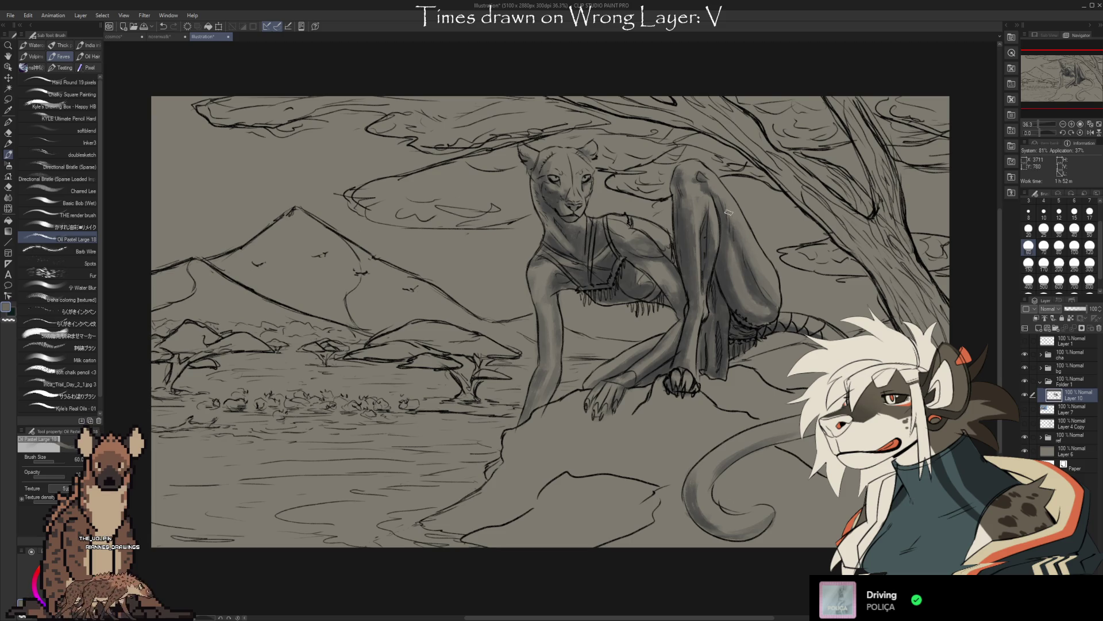
key("e")
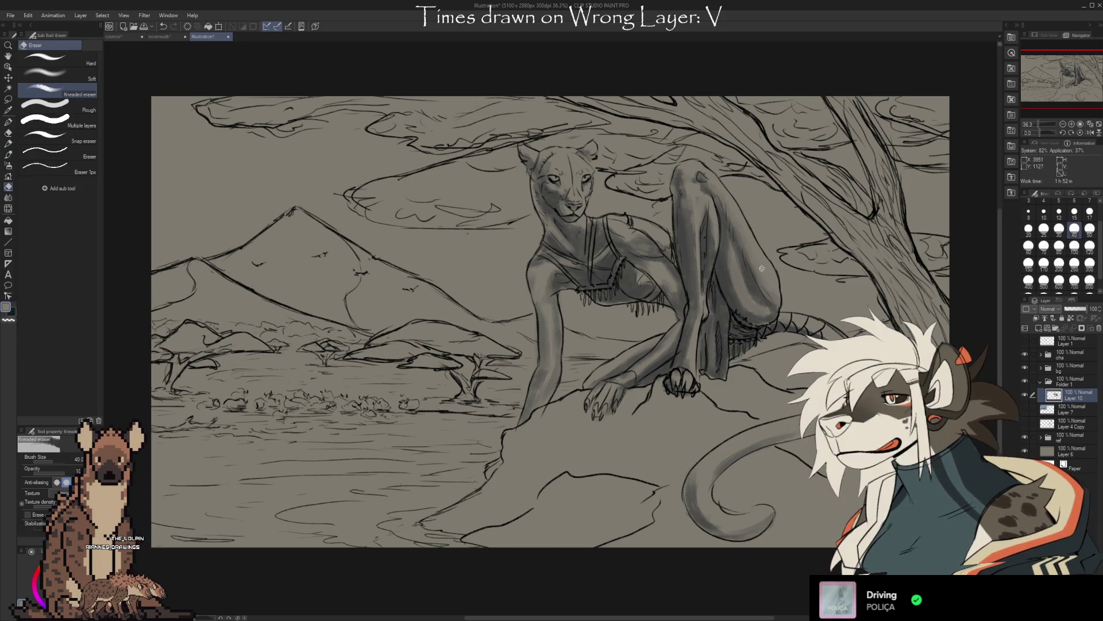
key("b")
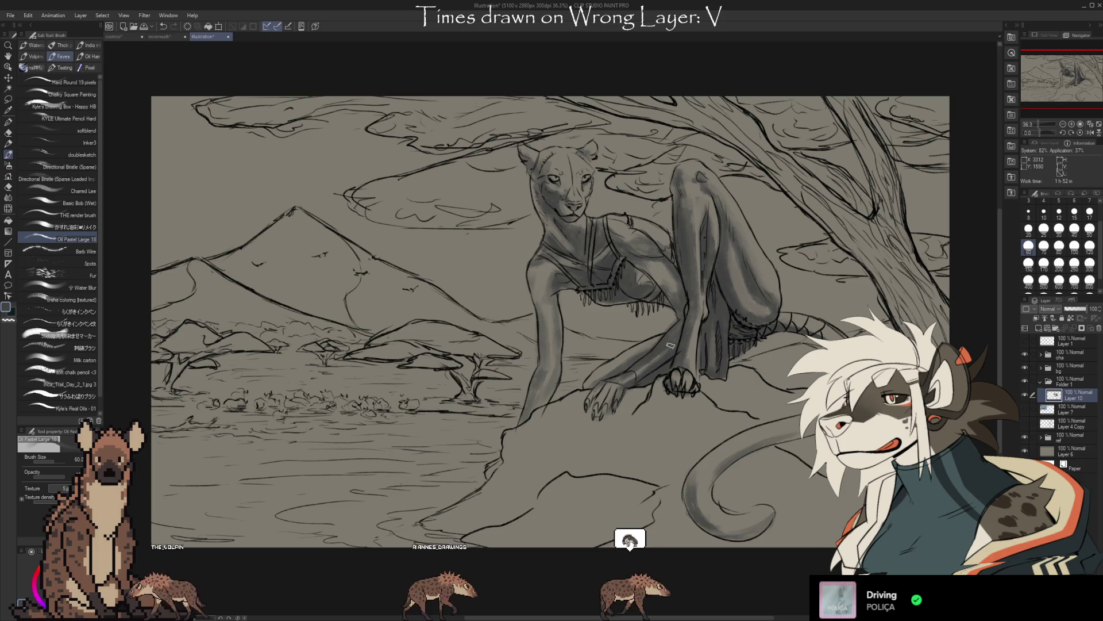
key("e")
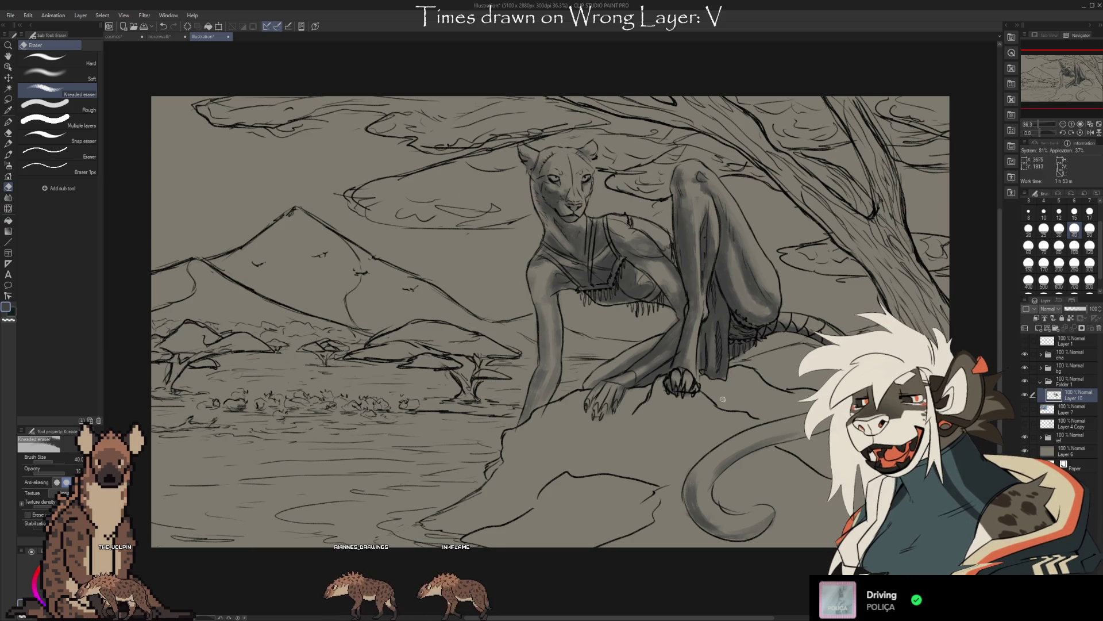
left_click_drag(731, 412, 711, 393)
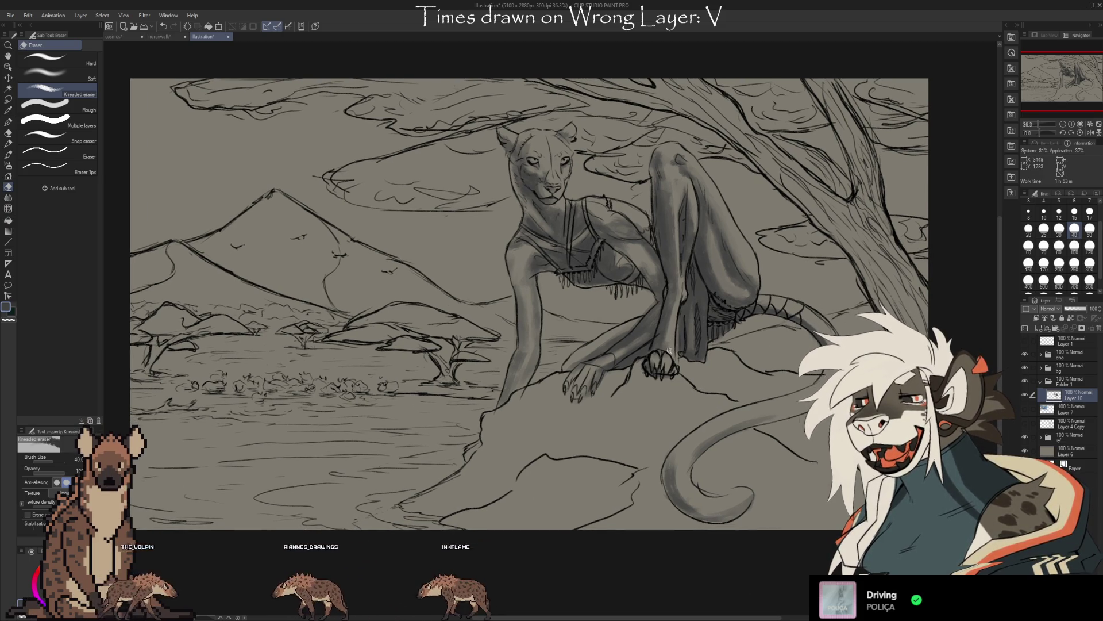
Lighten and soften the gray shading on the lioness's raised thigh, alternating brush and eraser.
key("p")
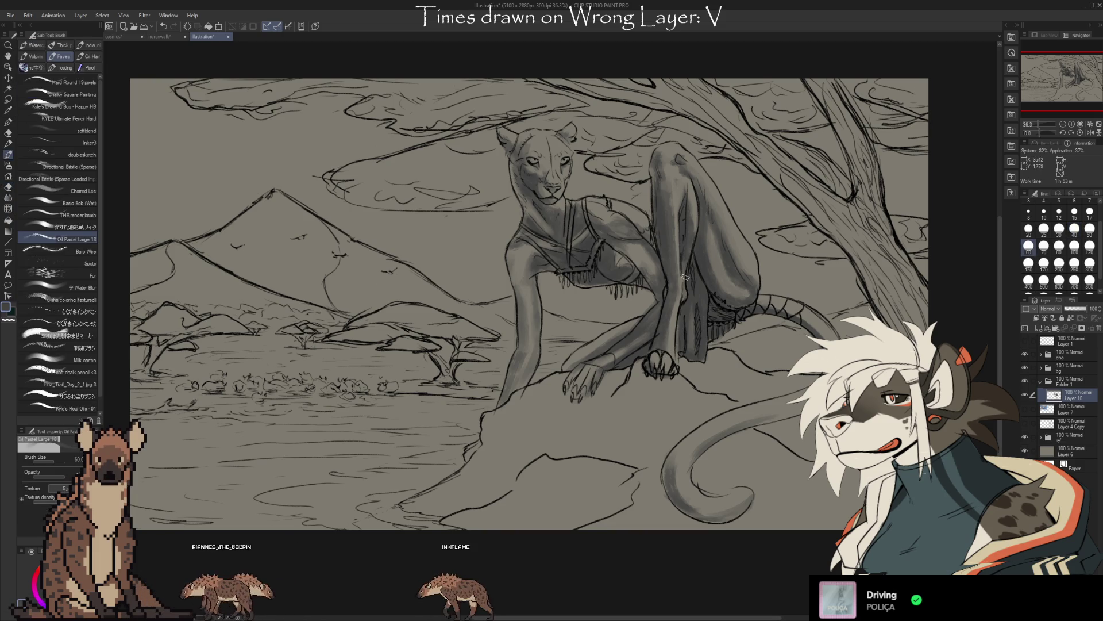
key("e")
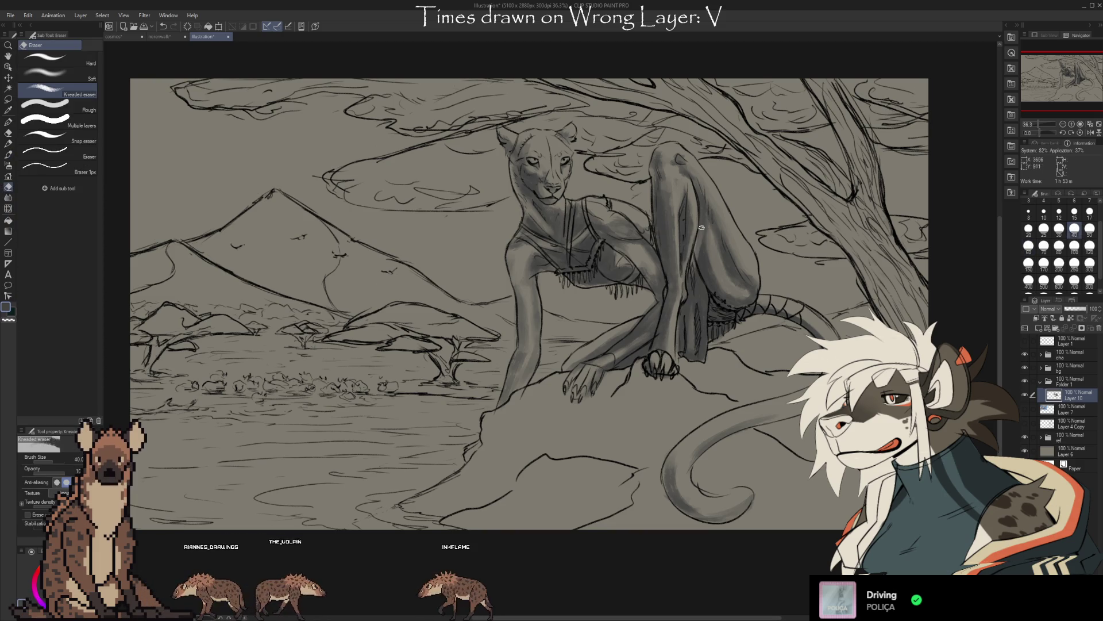
key("p")
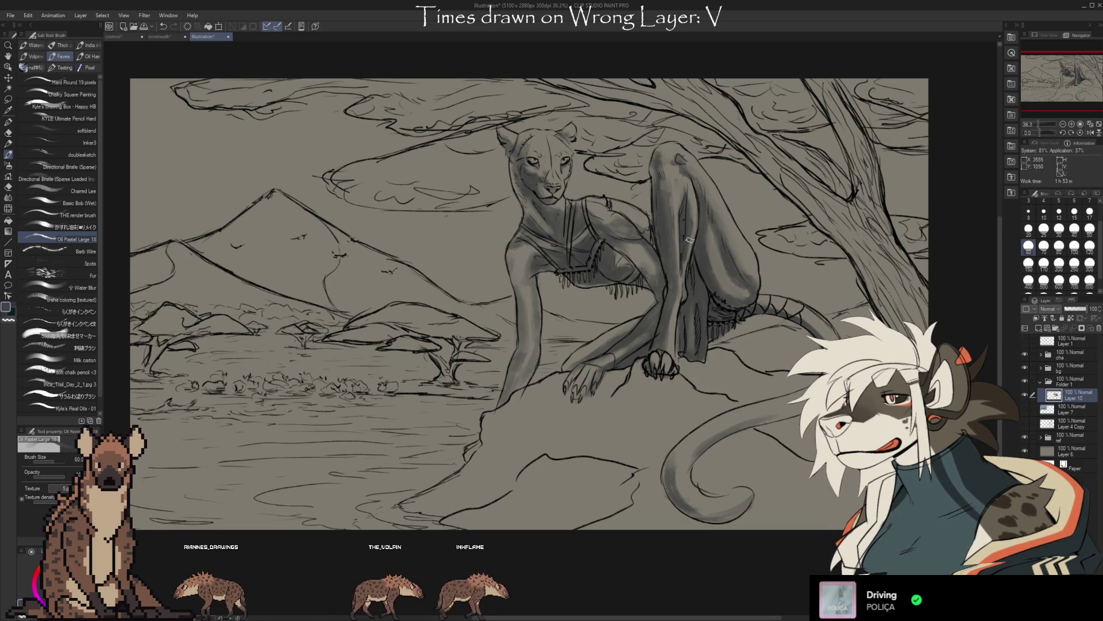
key("e")
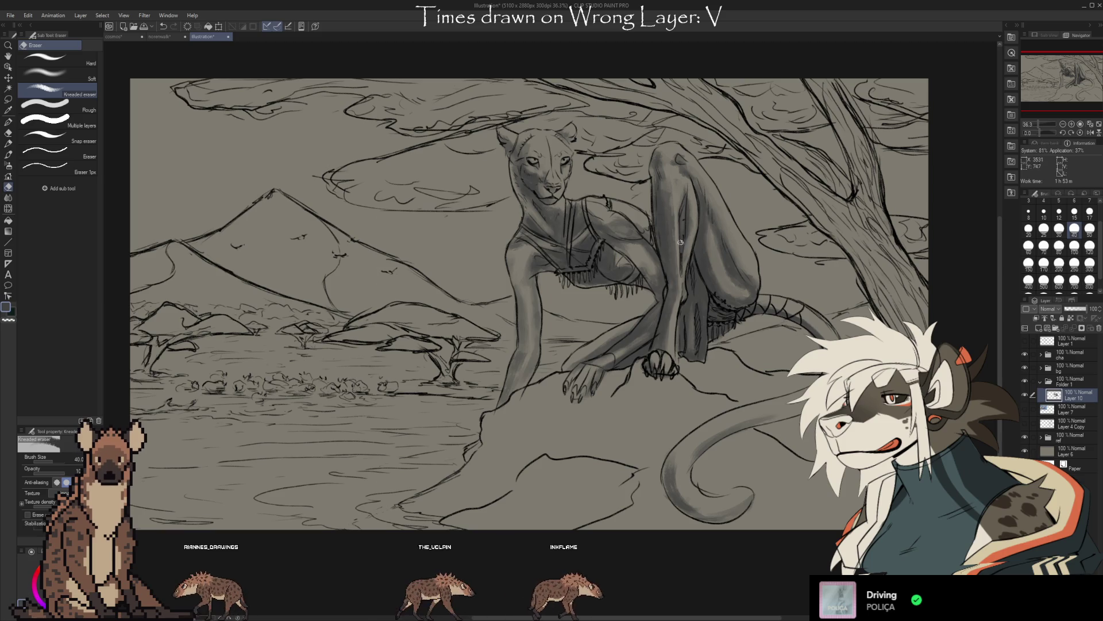
key("b")
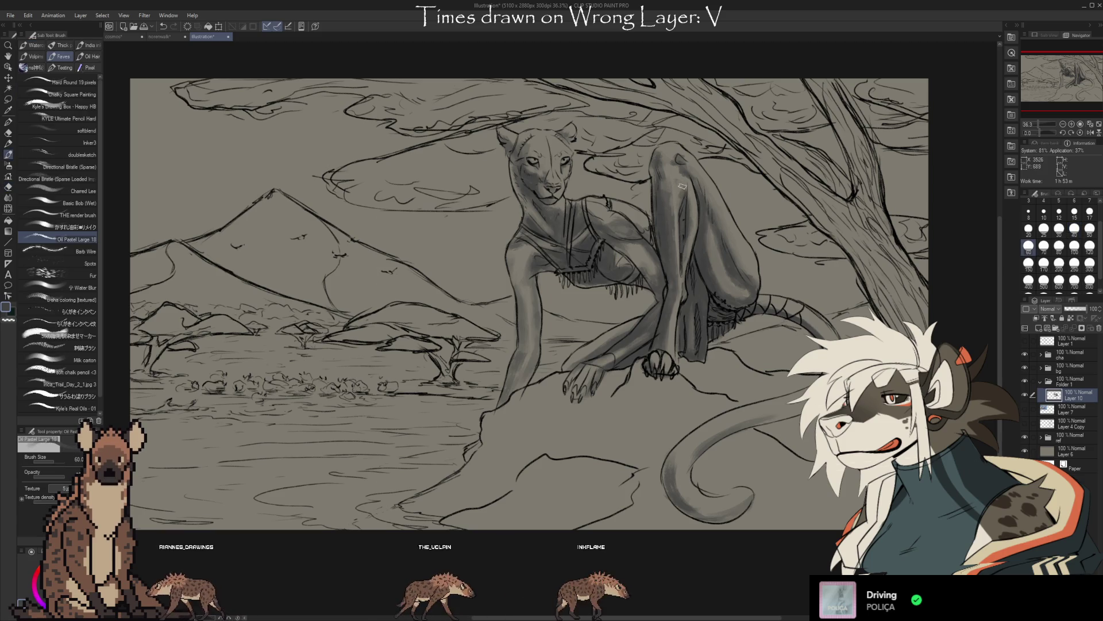
key("e")
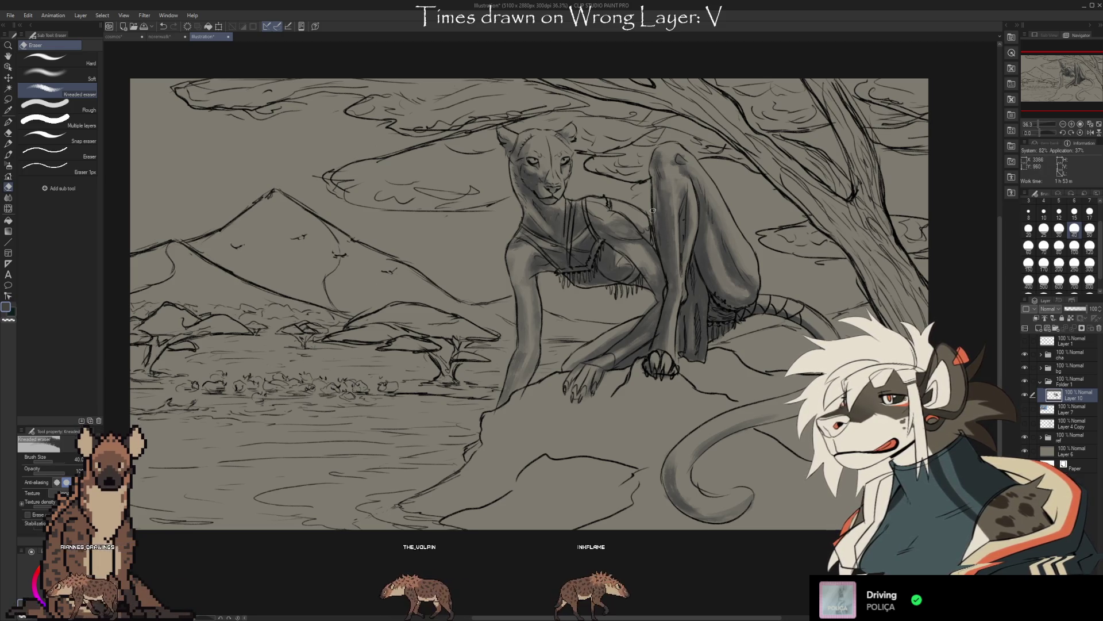
key("b")
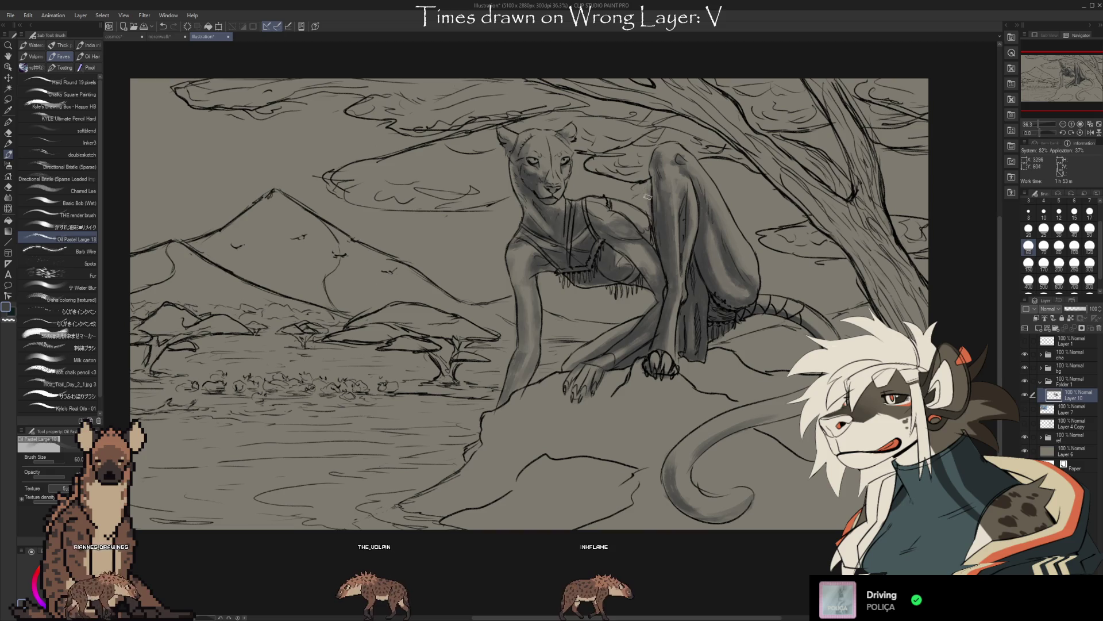
Blend the flank shading and clean its edges with further brush and eraser passes.
key("e")
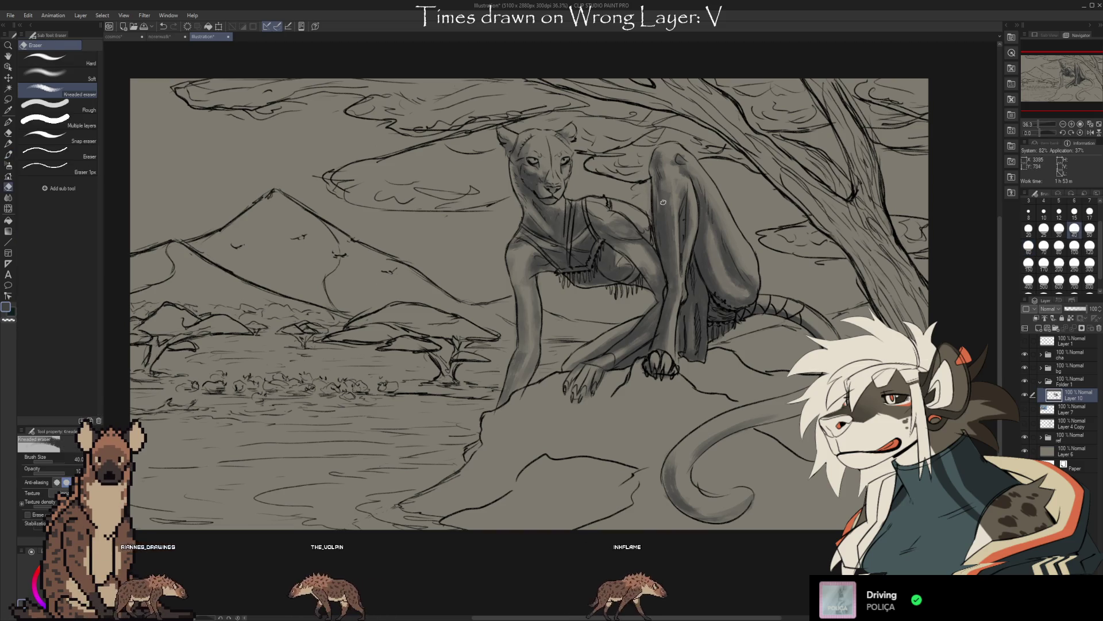
key("b")
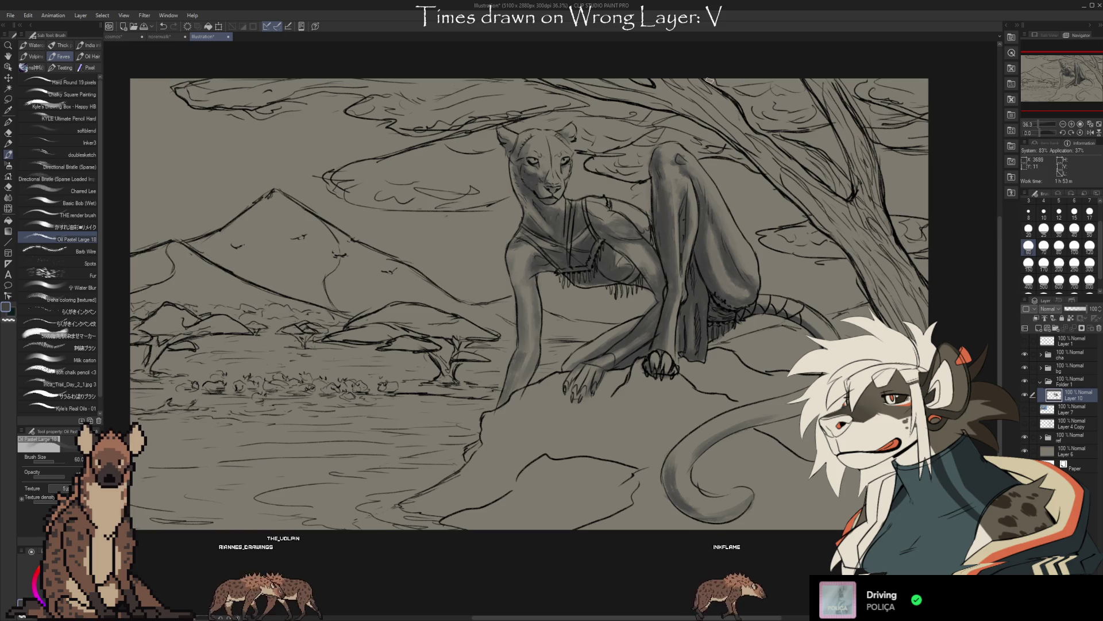
key("e")
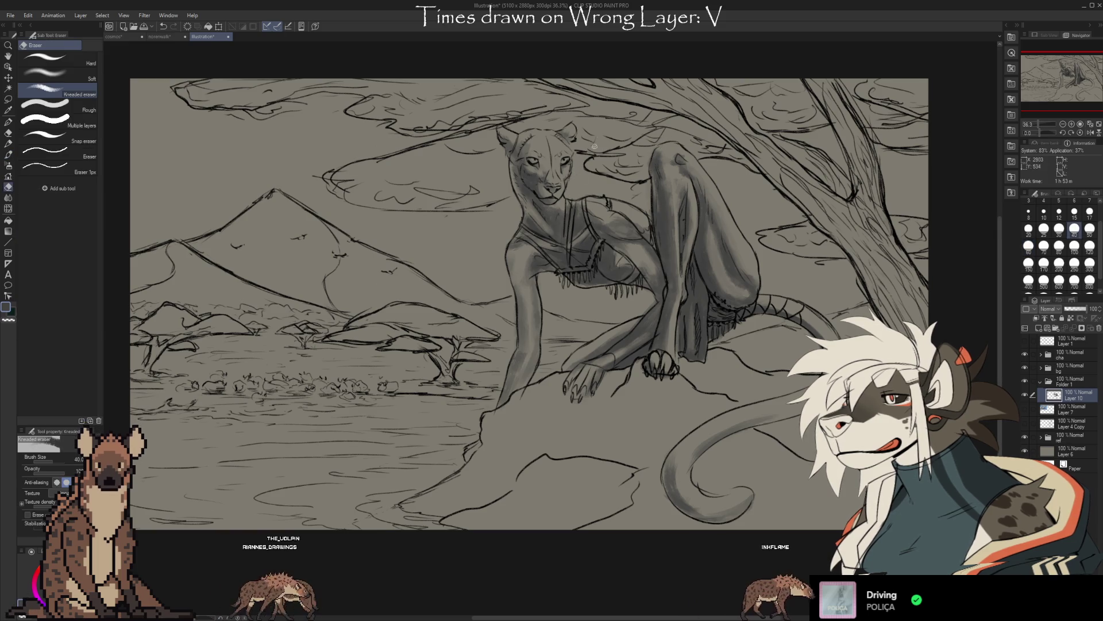
key("b")
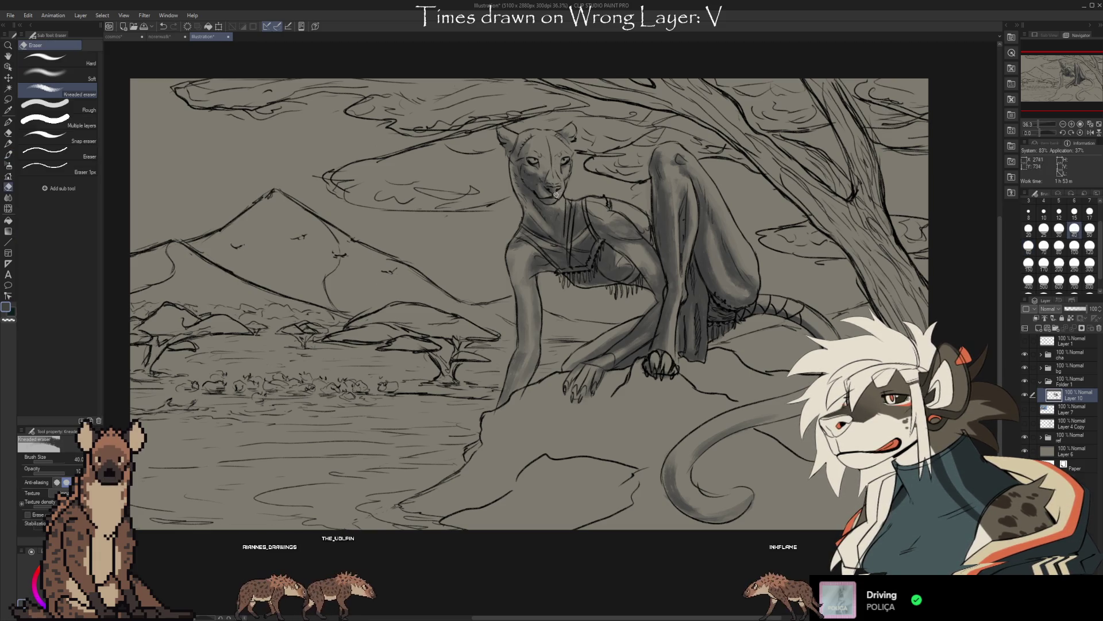
key("p")
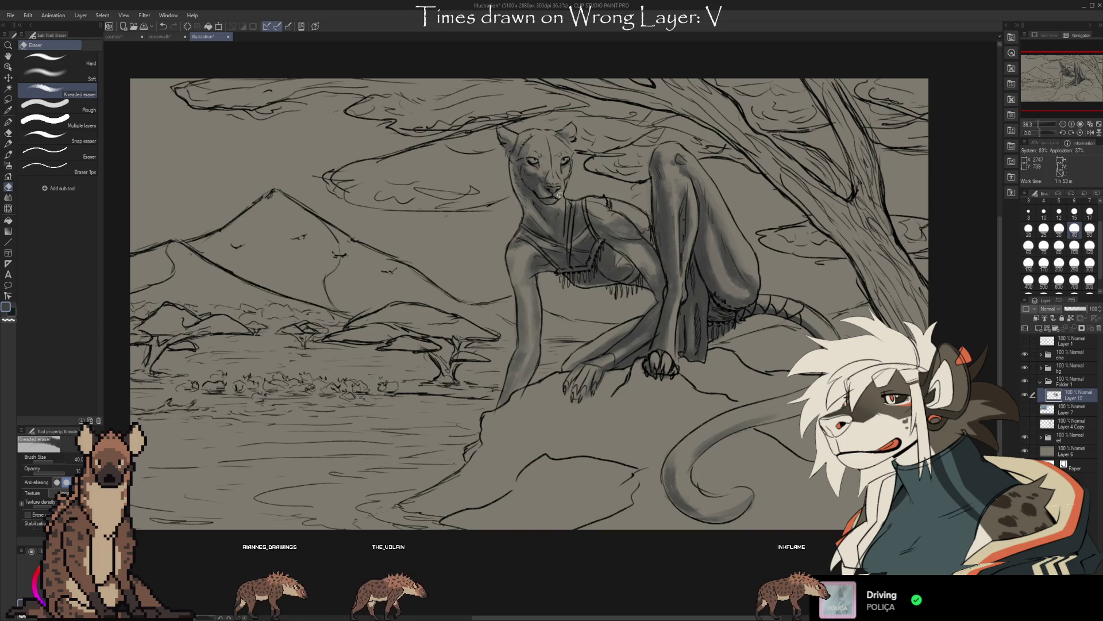
key("e")
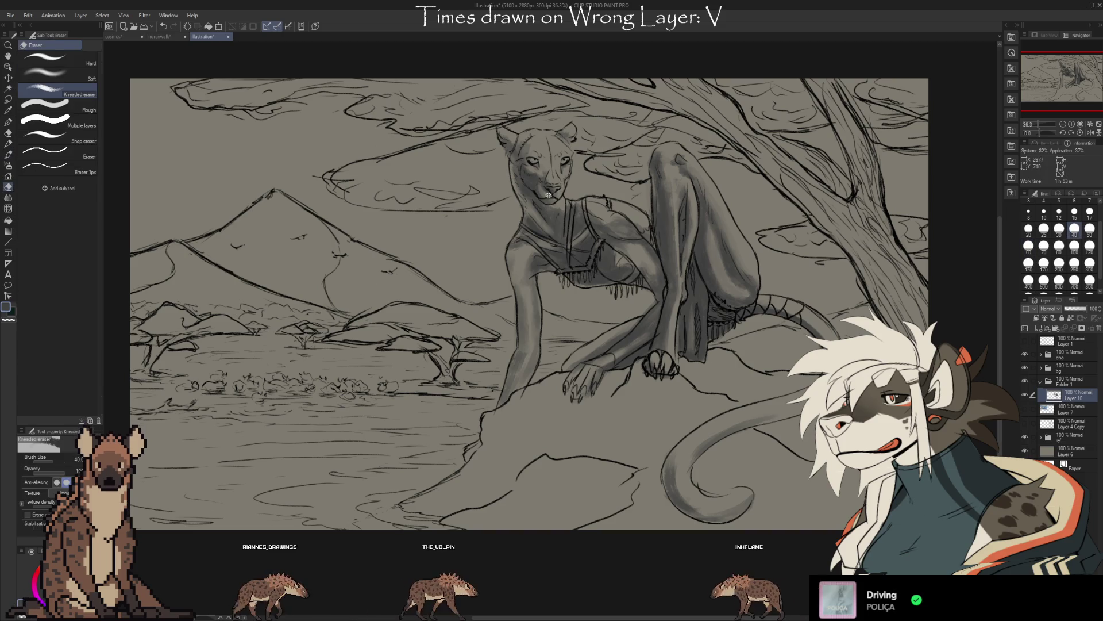
key("p")
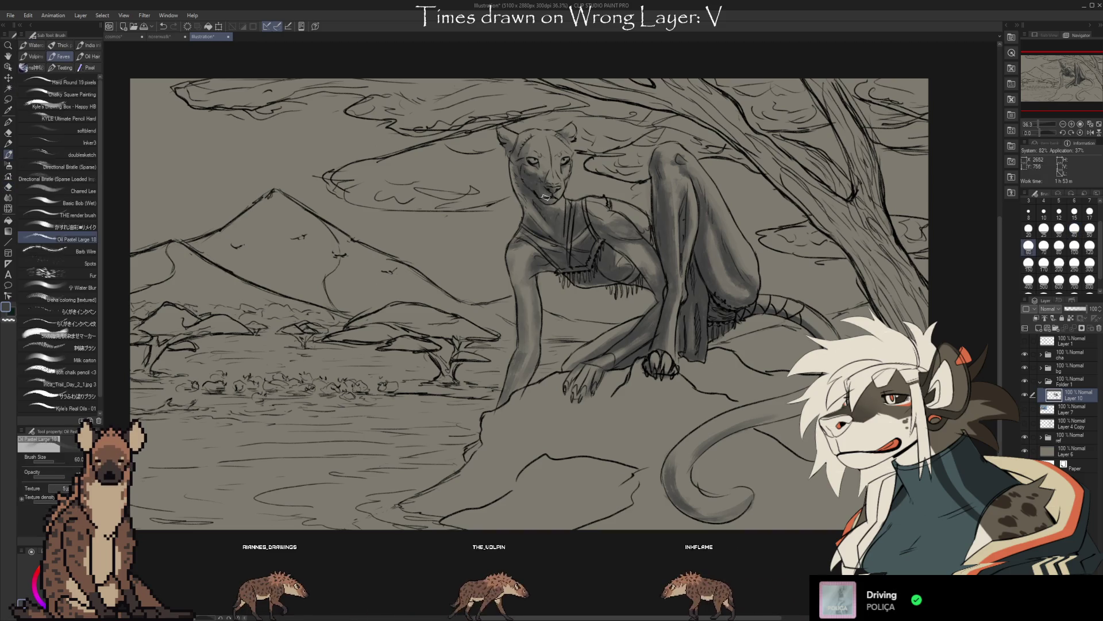
scroll(539, 189, "up", 1)
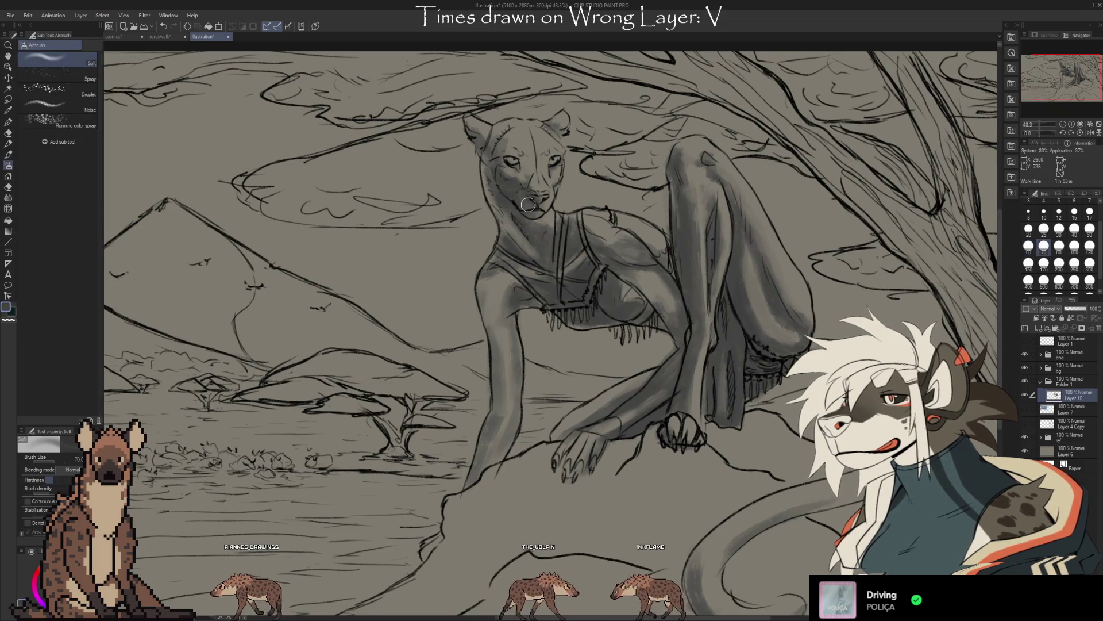
Refine the shading on the lioness's face and arm with a sampled gray, softening by erasing.
key("e")
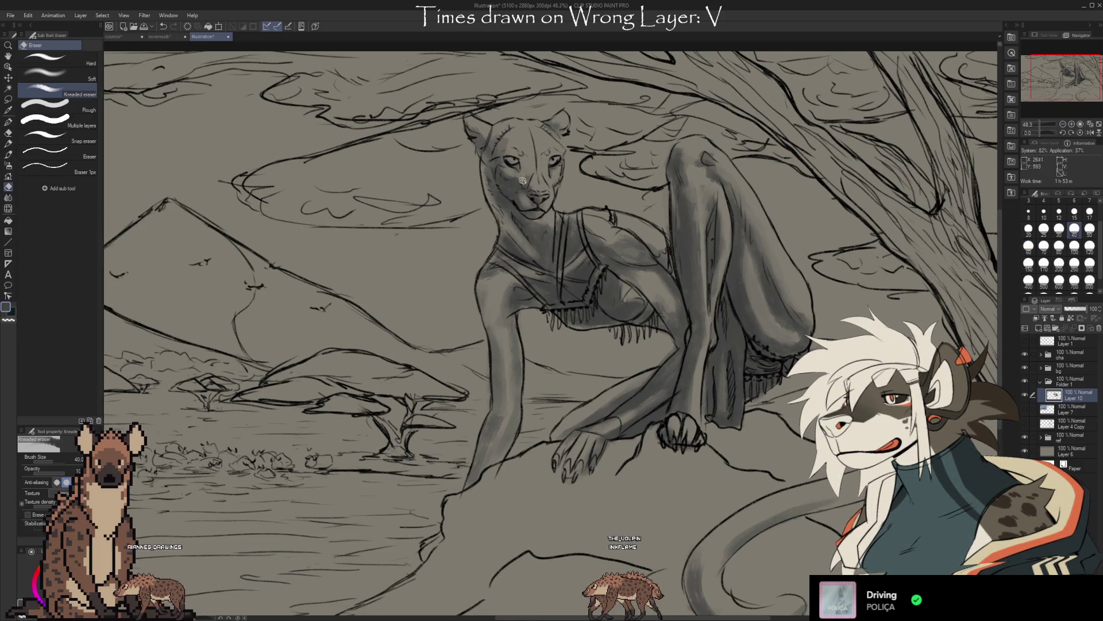
left_click_drag(648, 417, 645, 366)
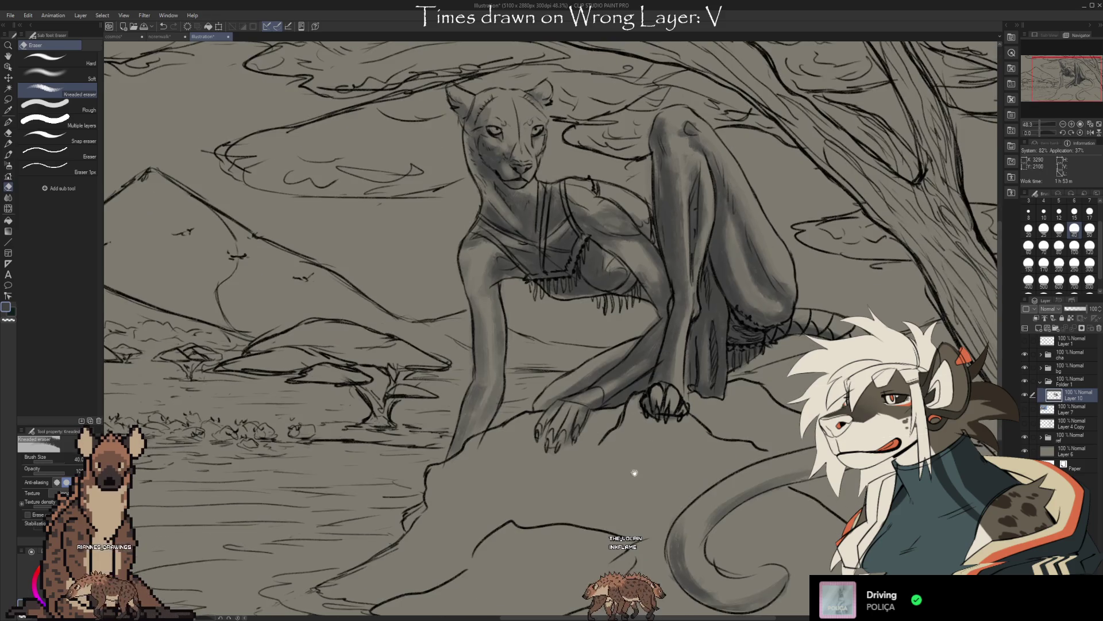
key("p")
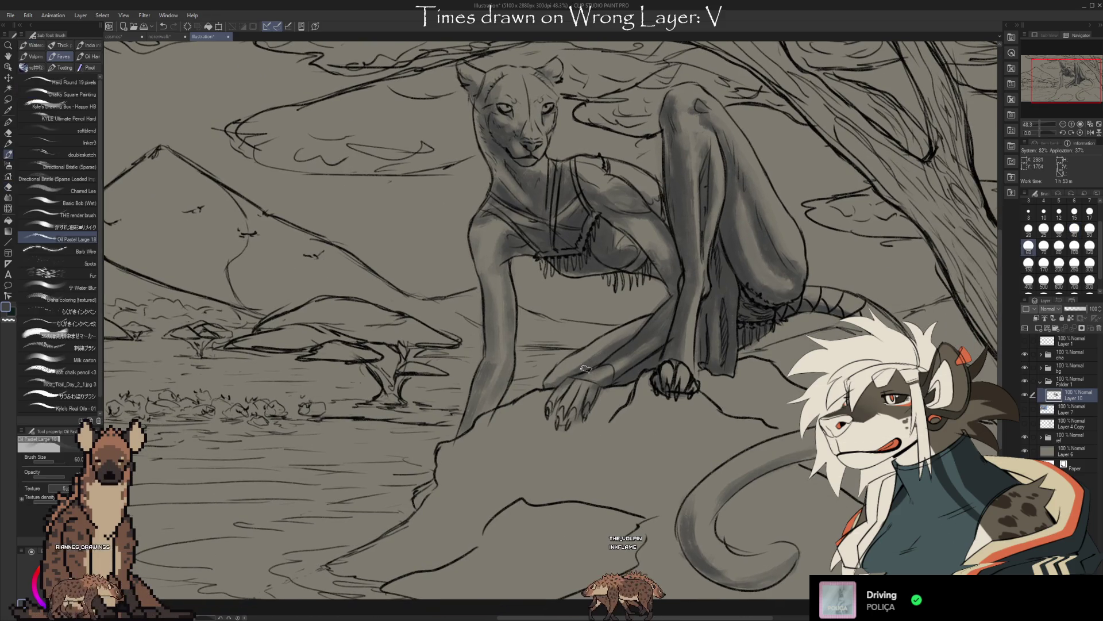
key("e")
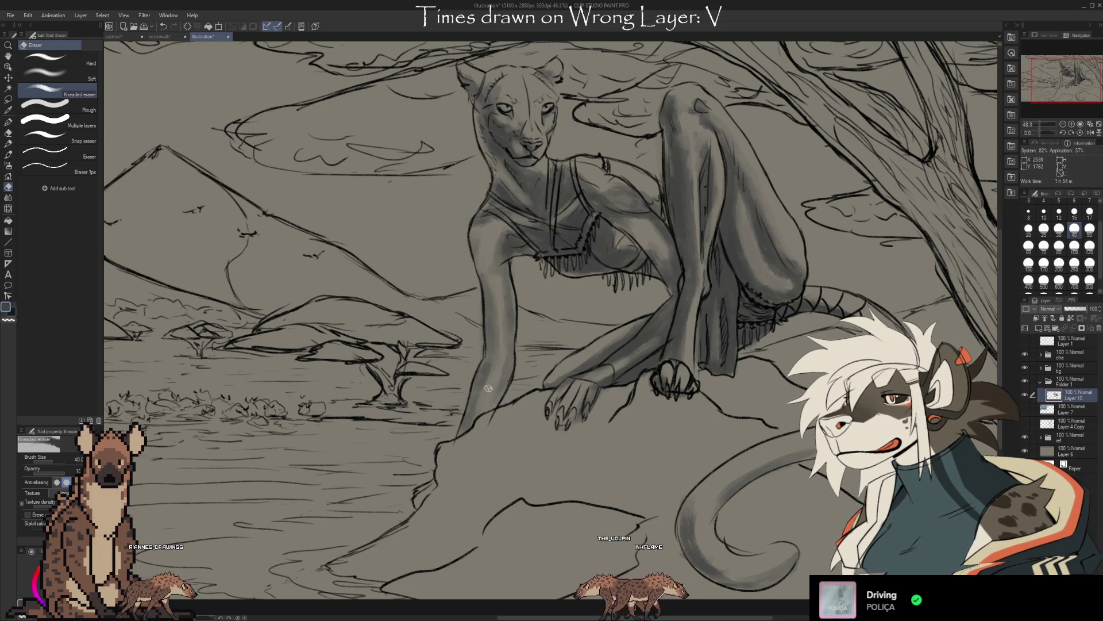
key("i")
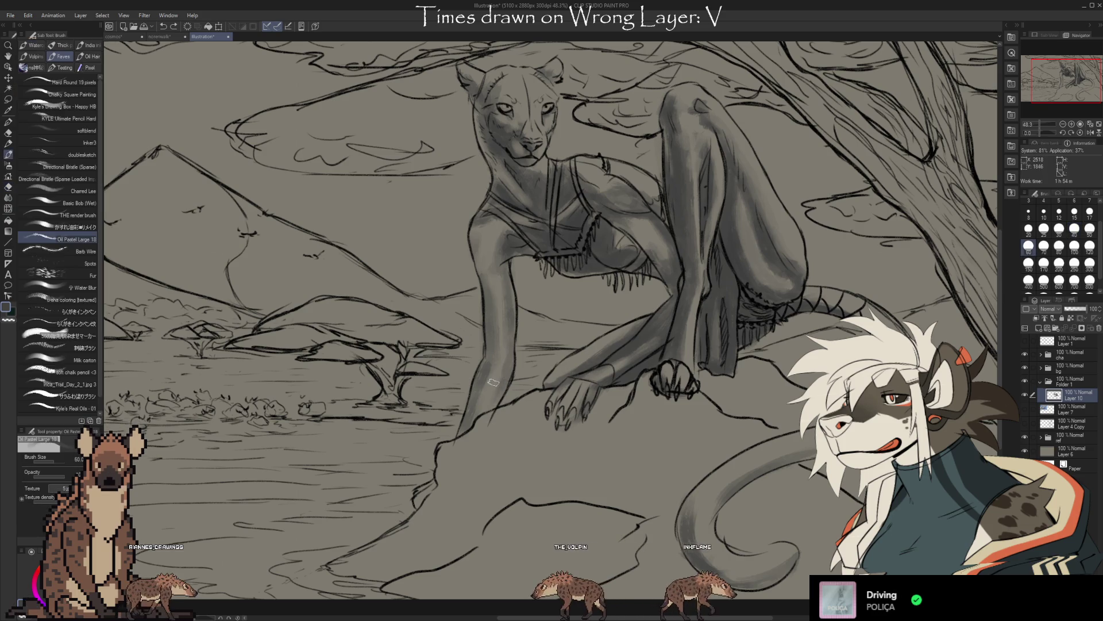
key("b")
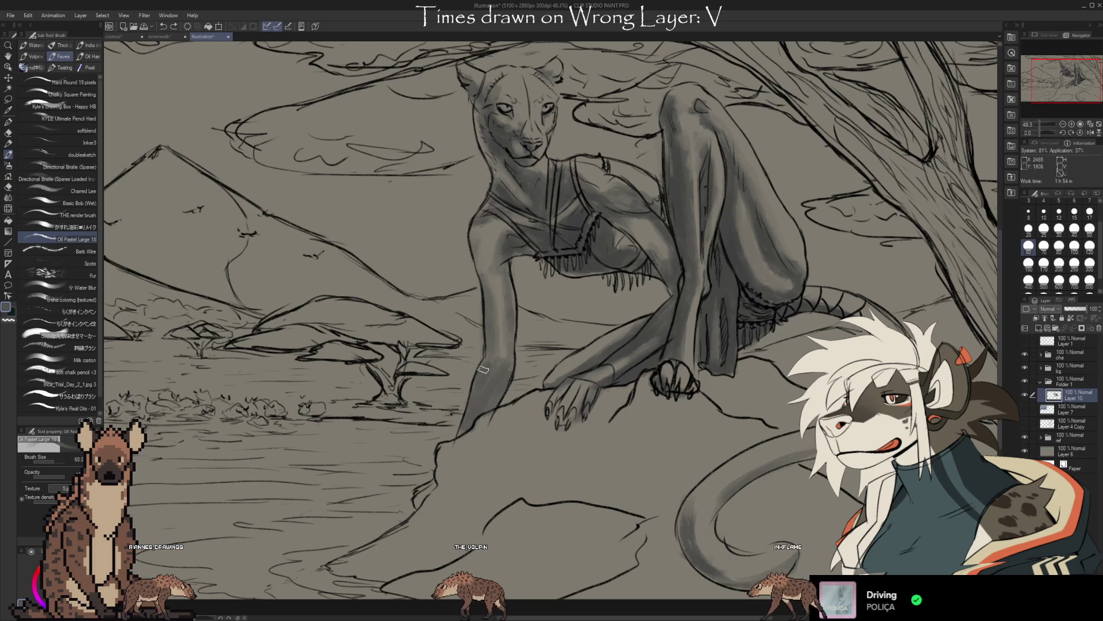
key("e")
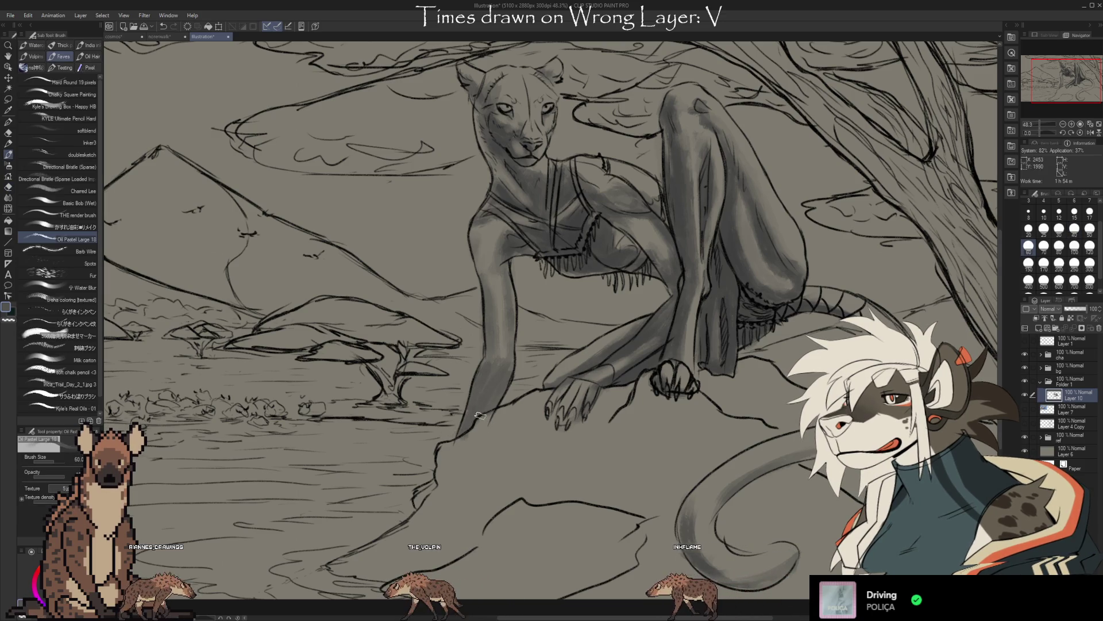
key("b")
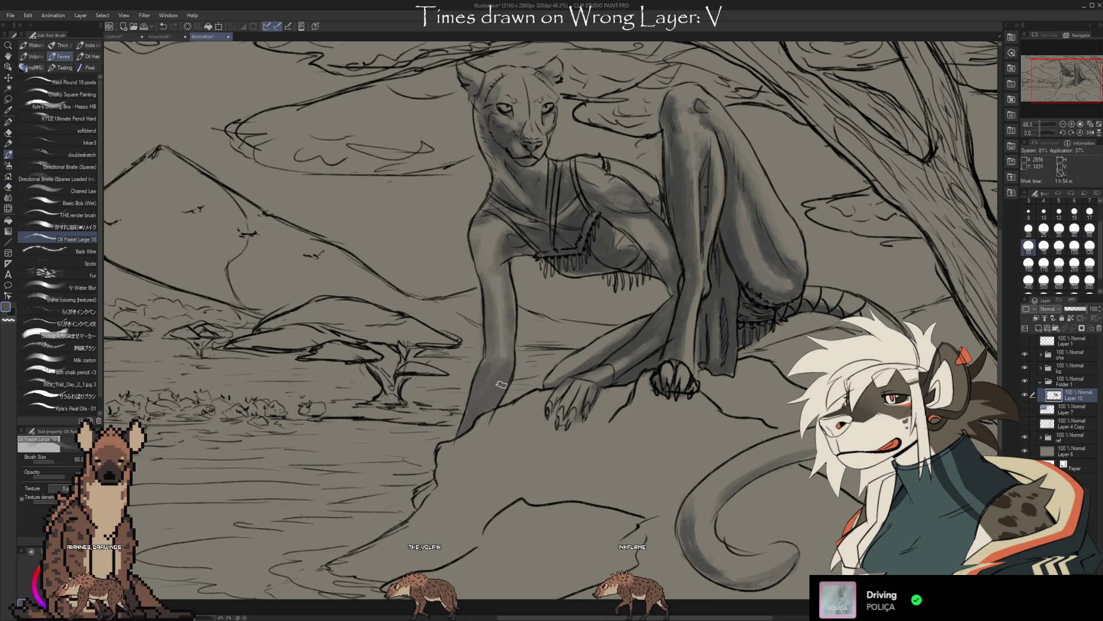
key("e")
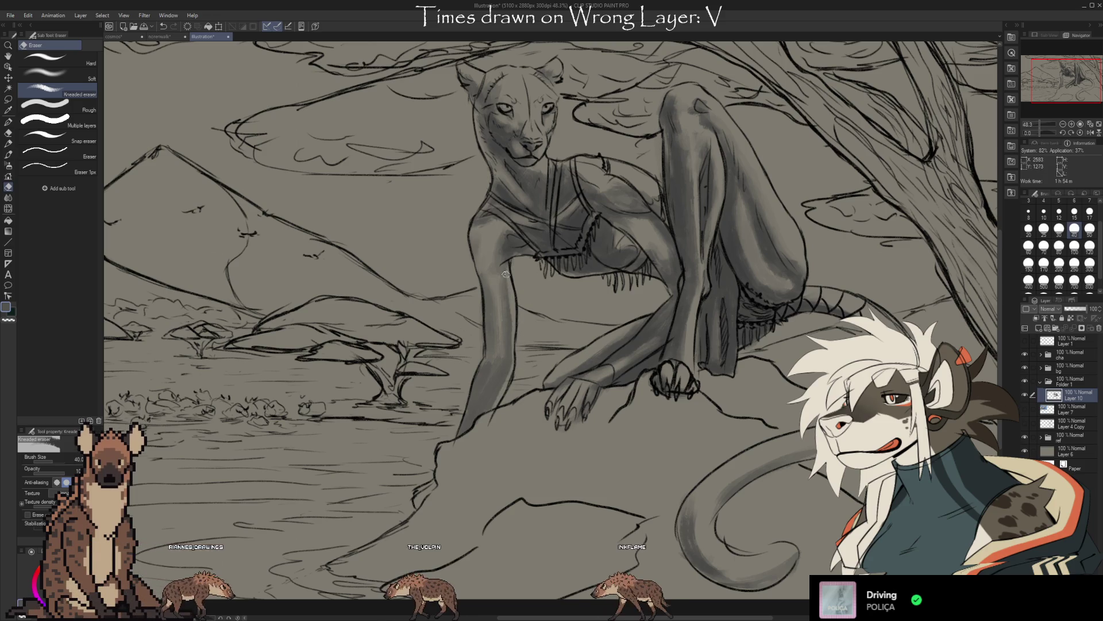
key("b")
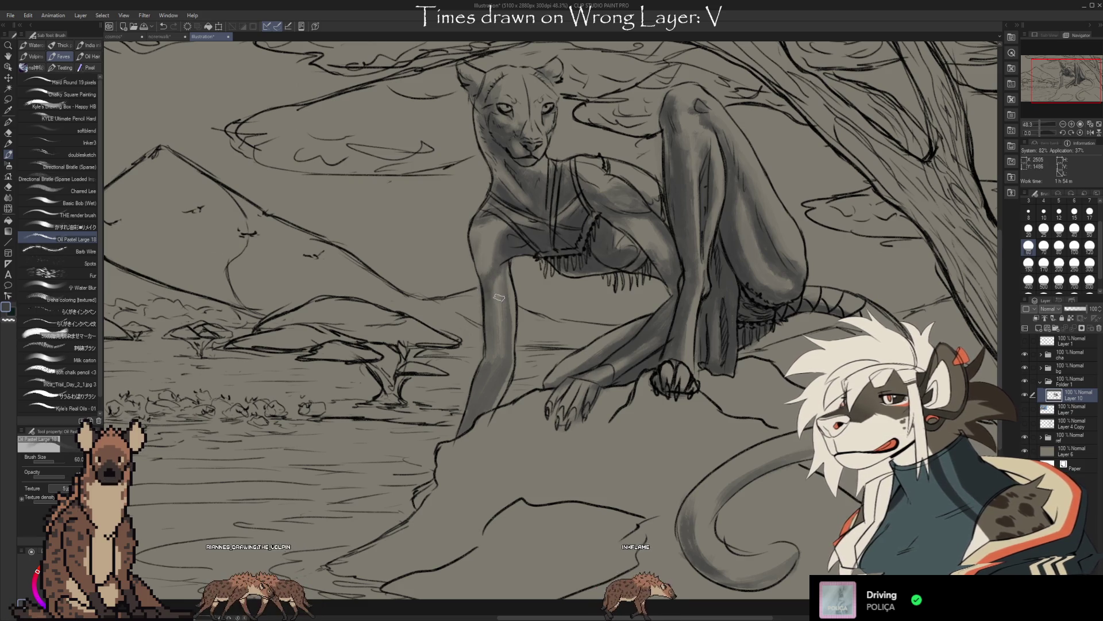
Clean up stray shading marks around the shoulder and head with small brush and eraser touches.
key("e")
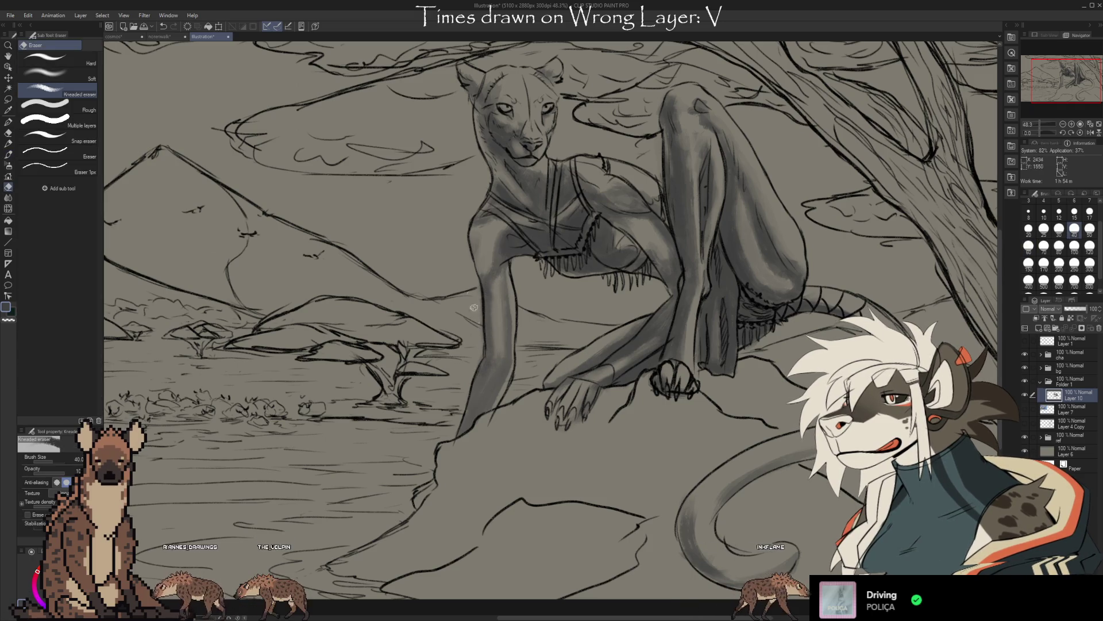
key("b")
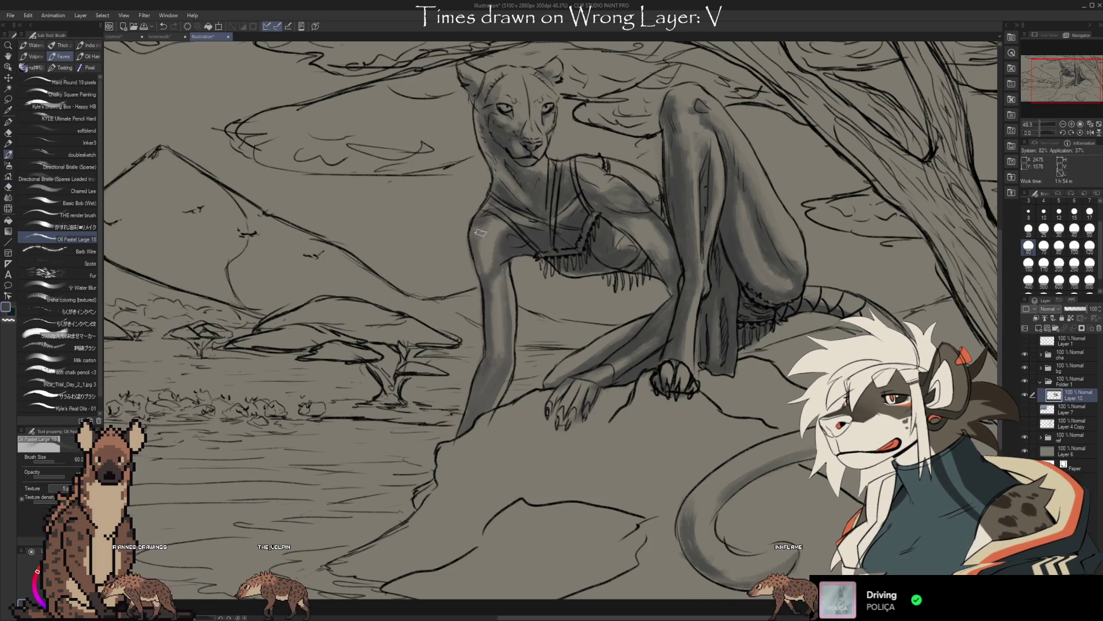
key("e")
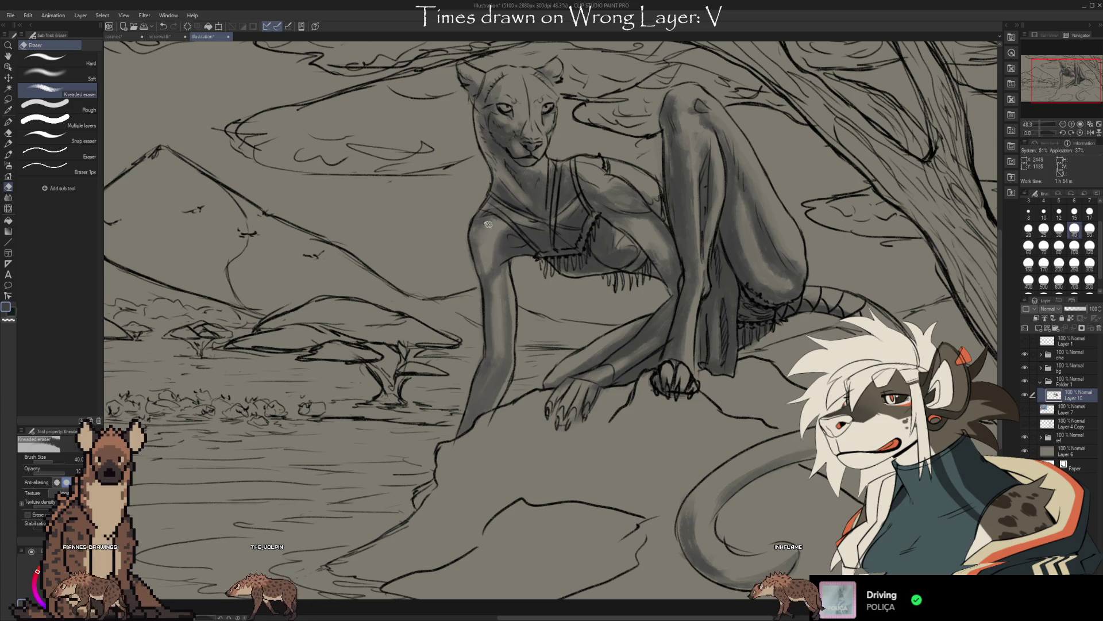
key("b")
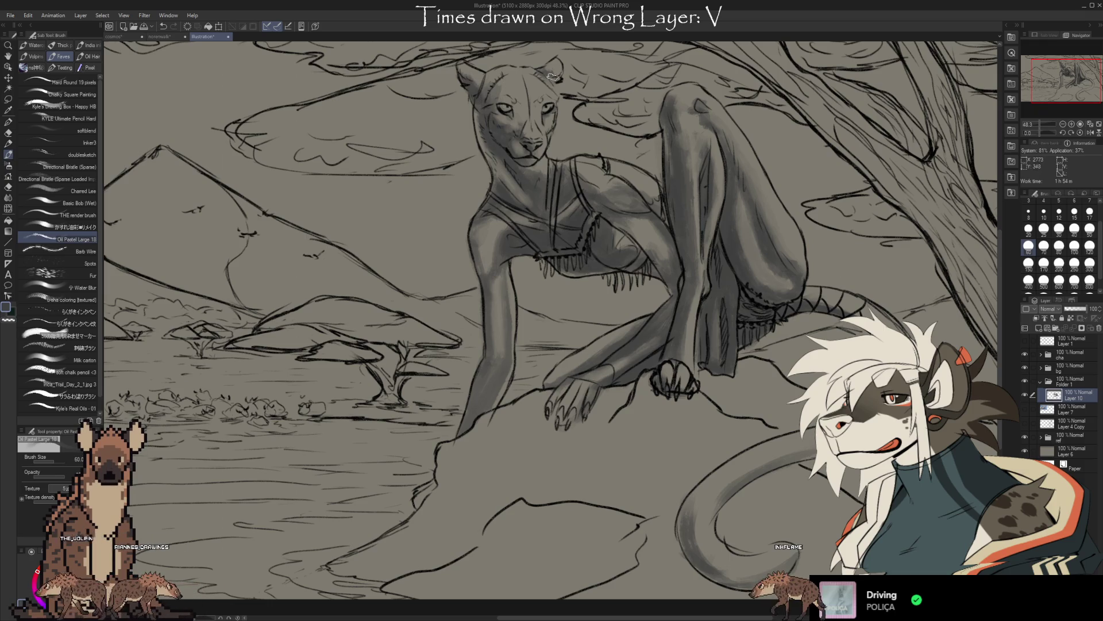
key("e")
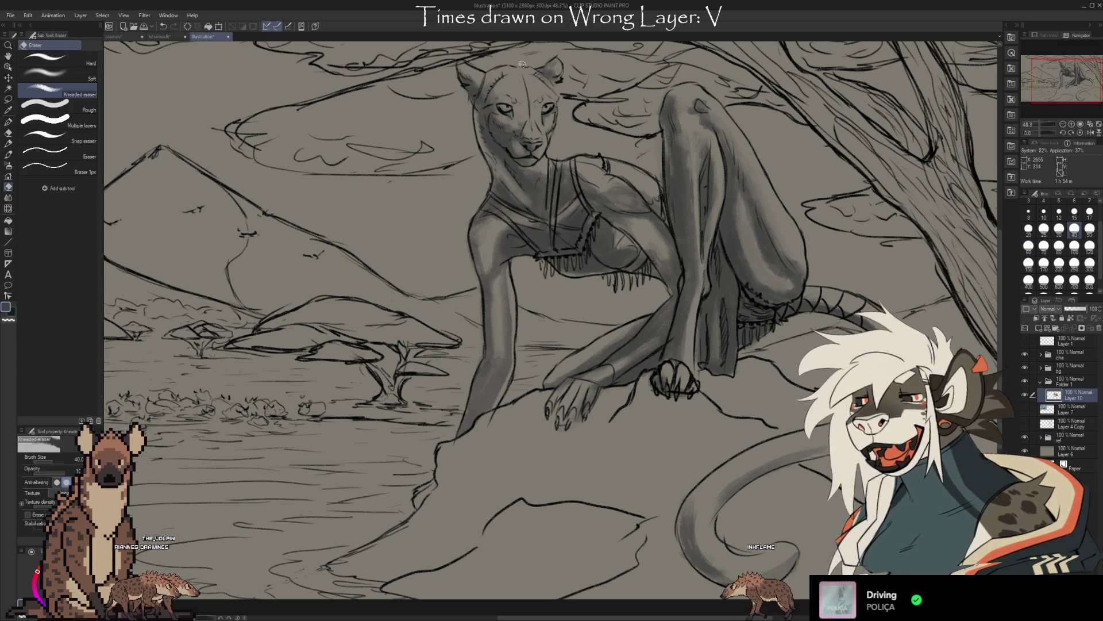
key("b")
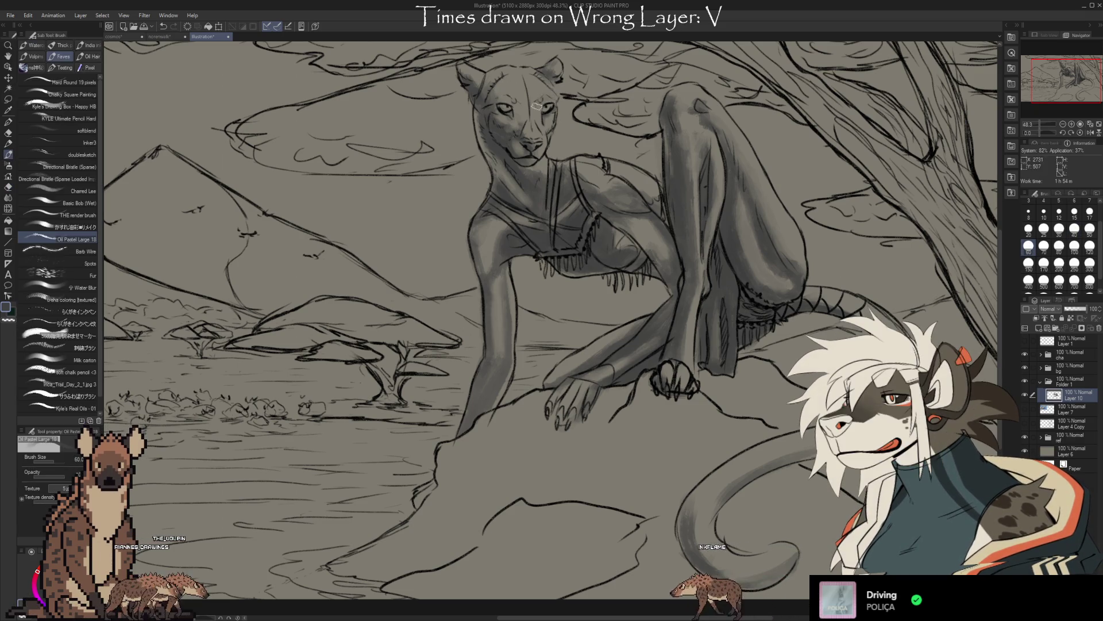
key("e")
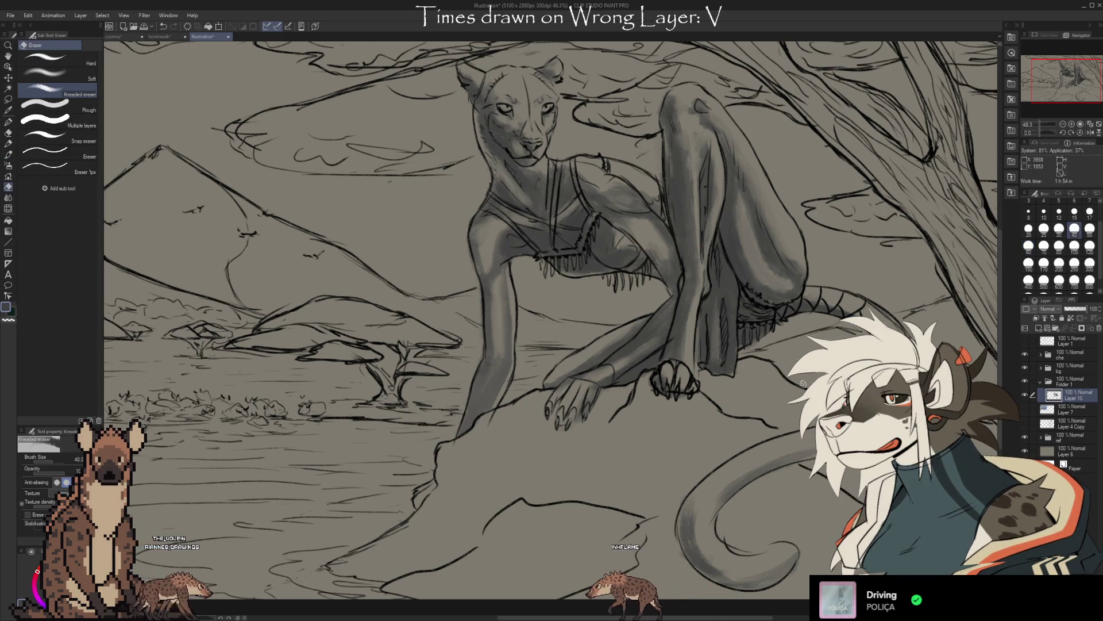
left_click_drag(803, 384, 749, 406)
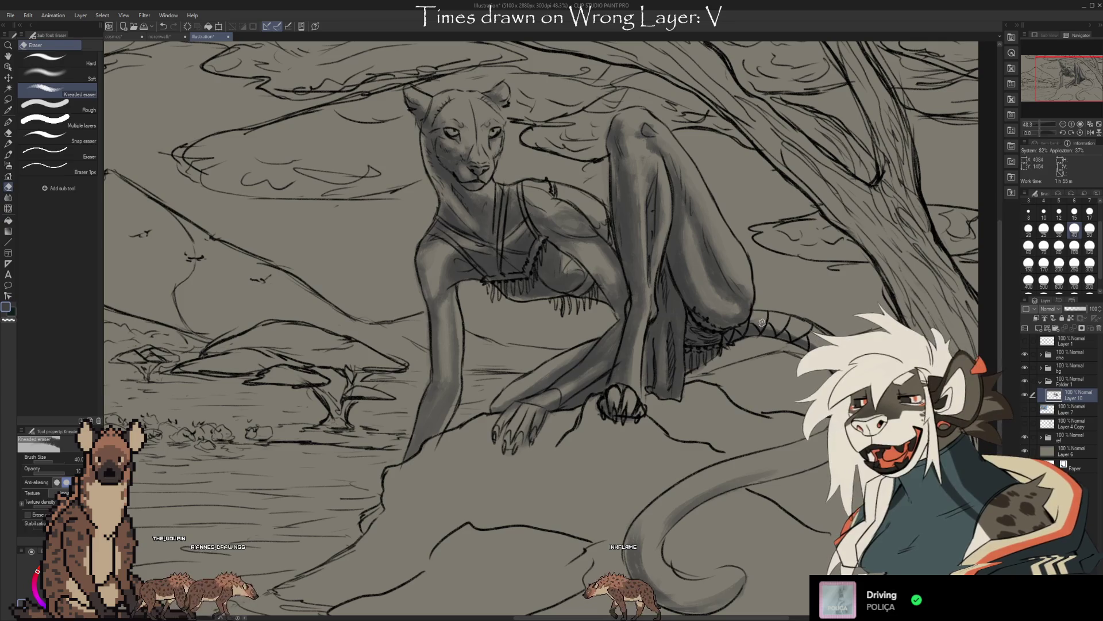
key("b")
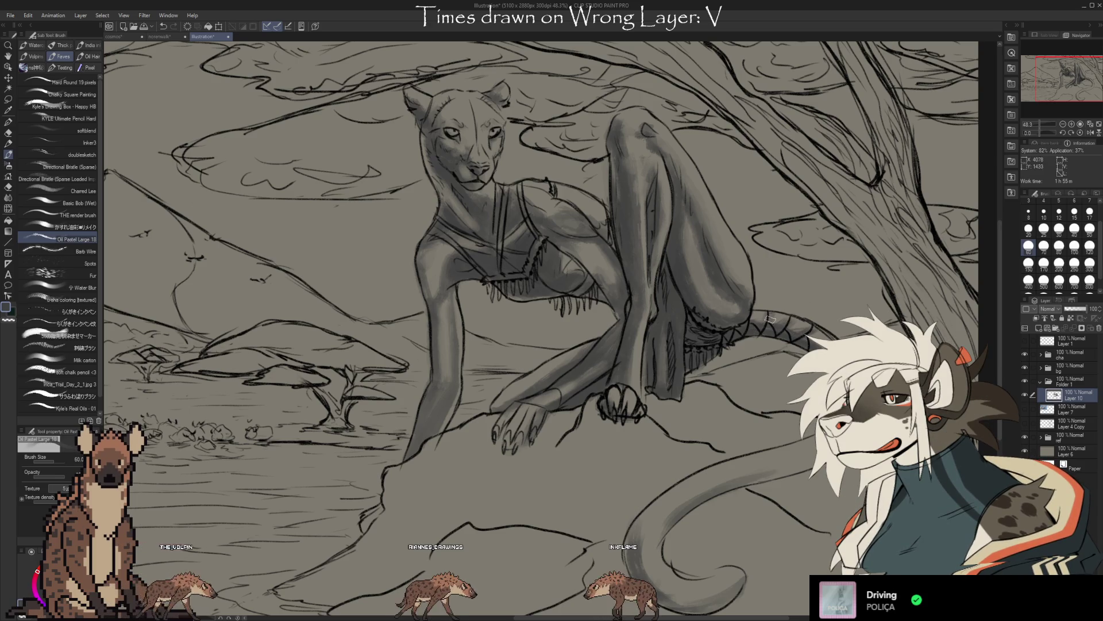
key("e")
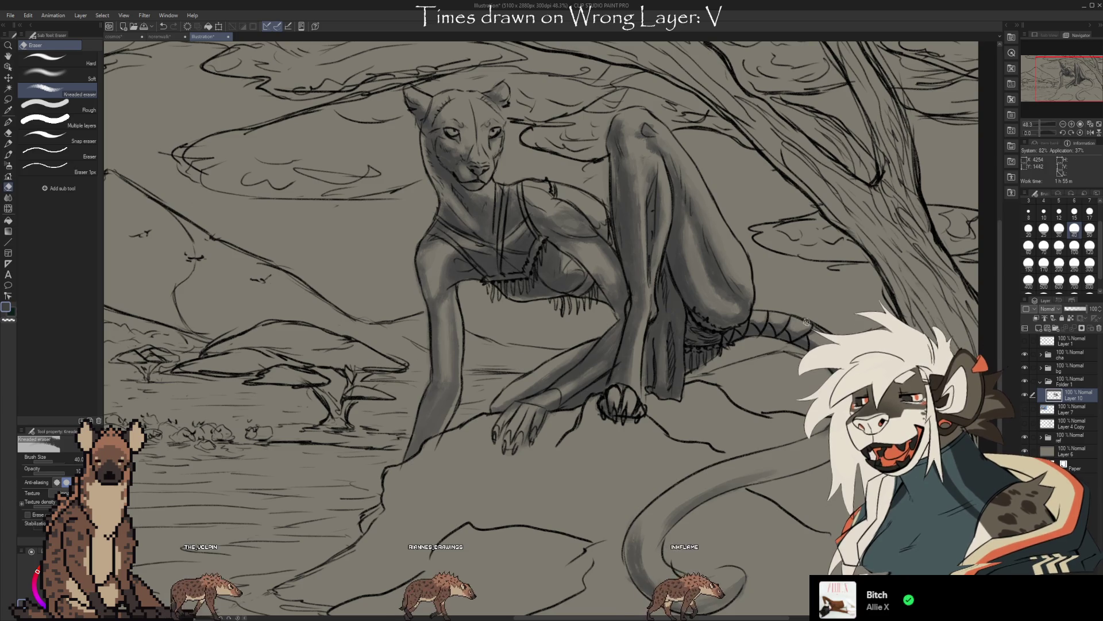
scroll(729, 410, "down", 1)
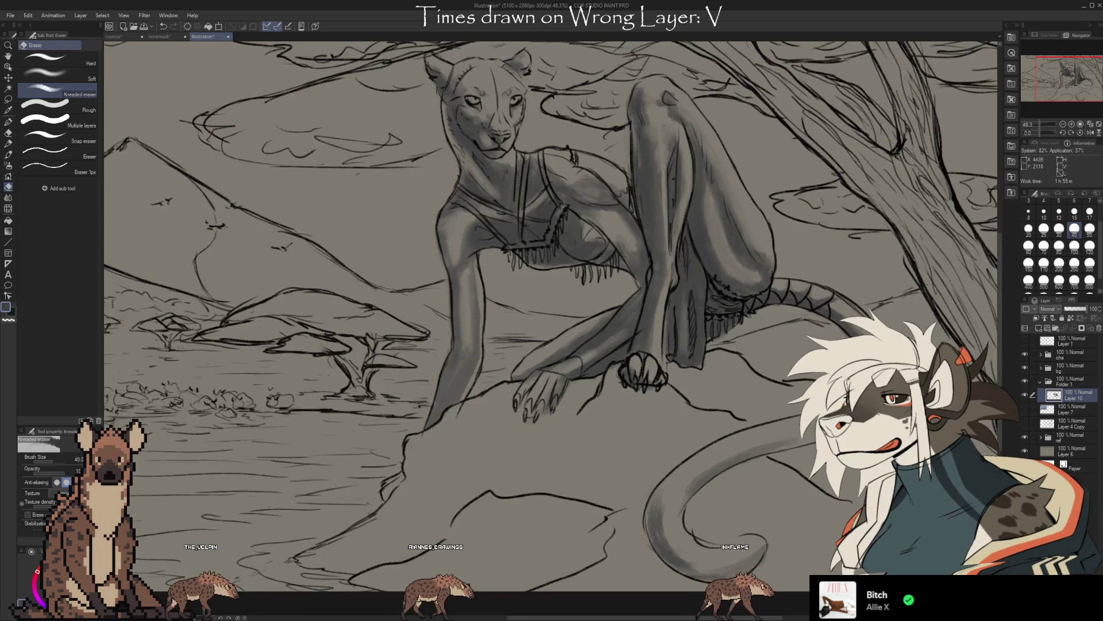
scroll(728, 411, "down", 1)
left_click(1072, 408)
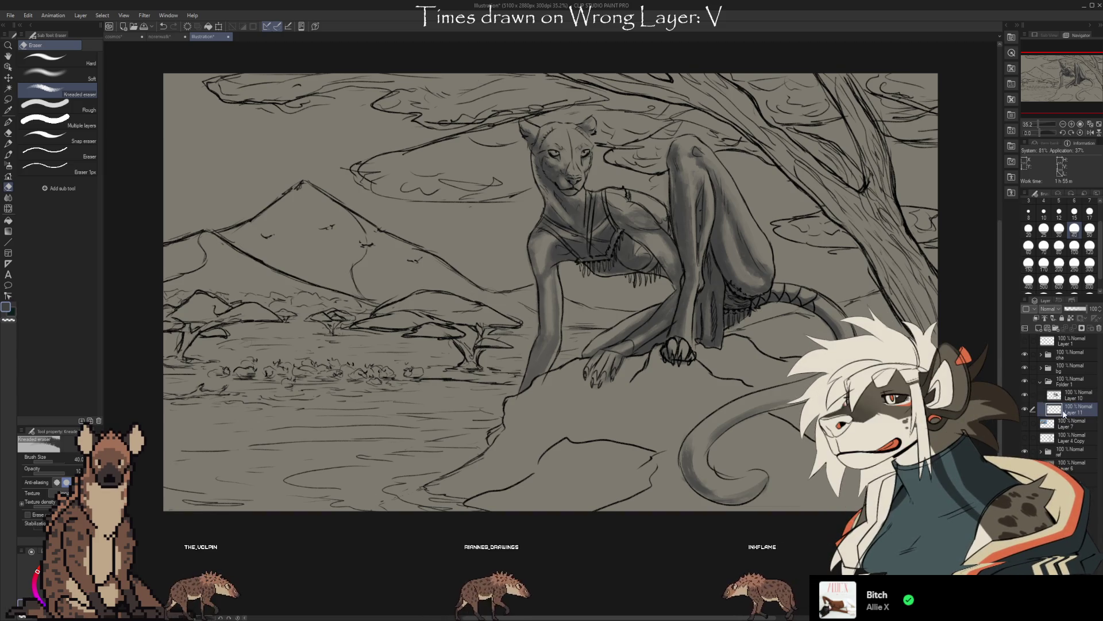
Paint gray shading over the rock below and beside the lioness's paw, darkening its lower part.
key("b")
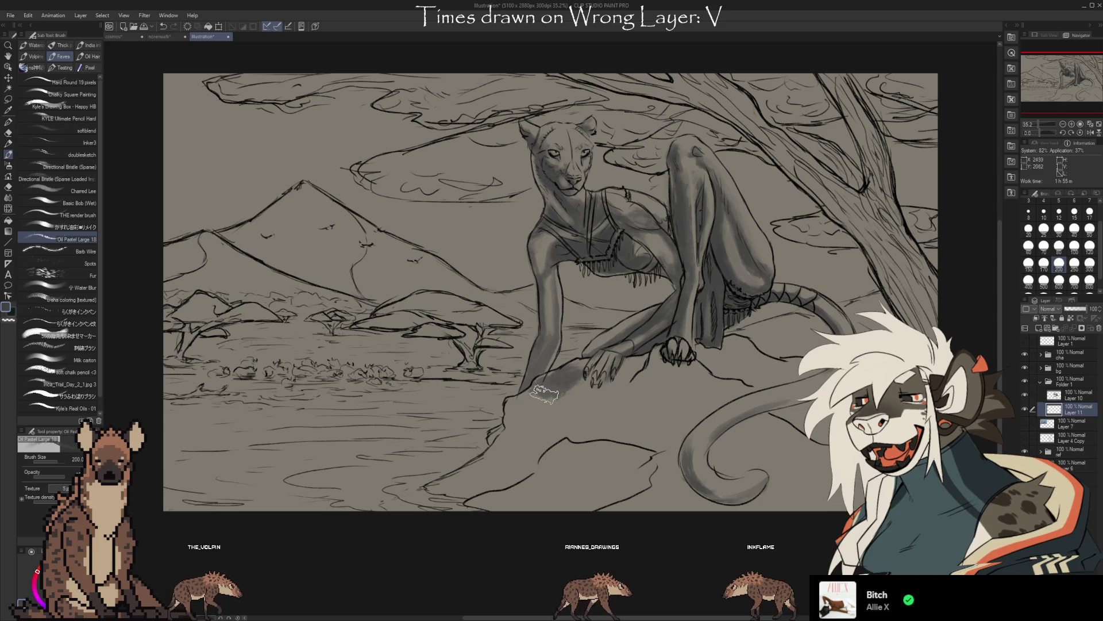
left_click_drag(576, 370, 466, 483)
left_click_drag(527, 440, 543, 399)
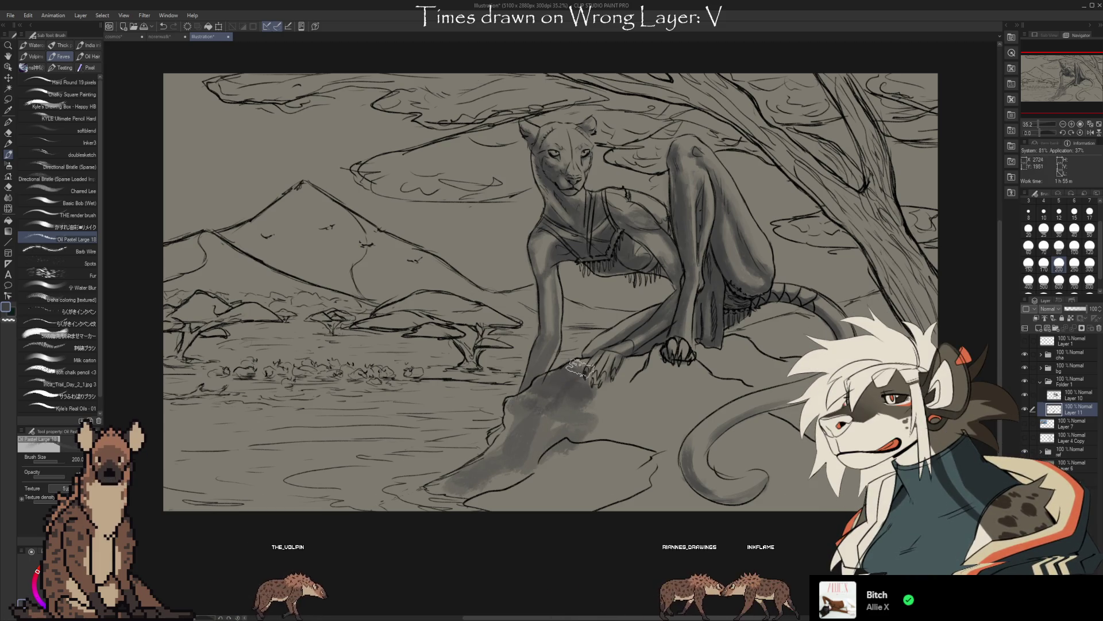
mouse_move(614, 370)
left_mouse_down()
mouse_move(655, 362)
mouse_move(608, 397)
left_mouse_up()
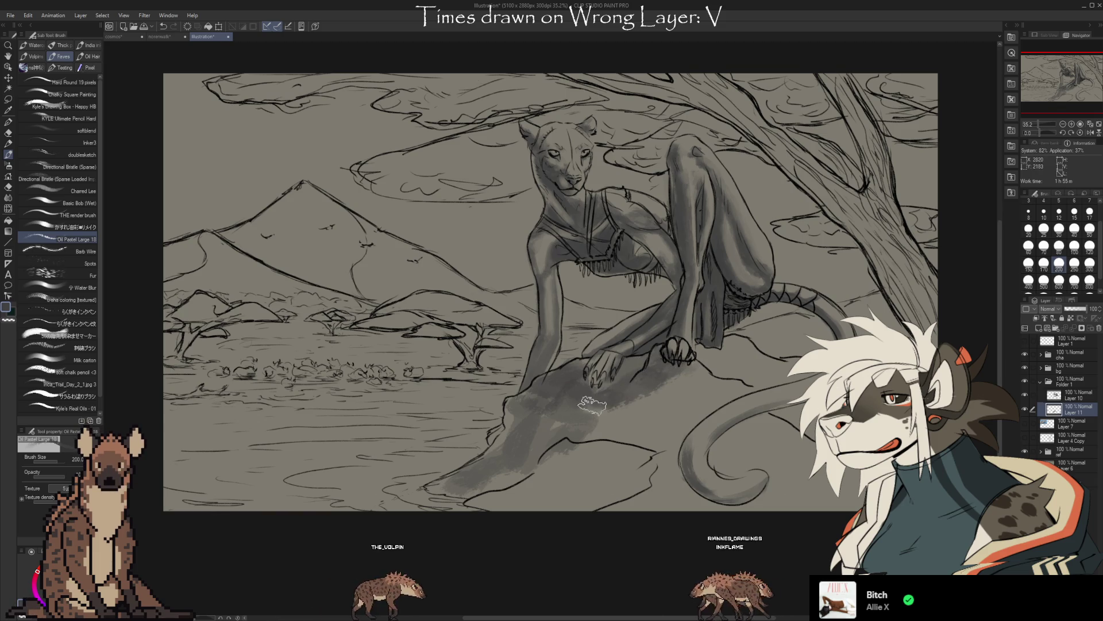
left_click_drag(517, 478, 579, 492)
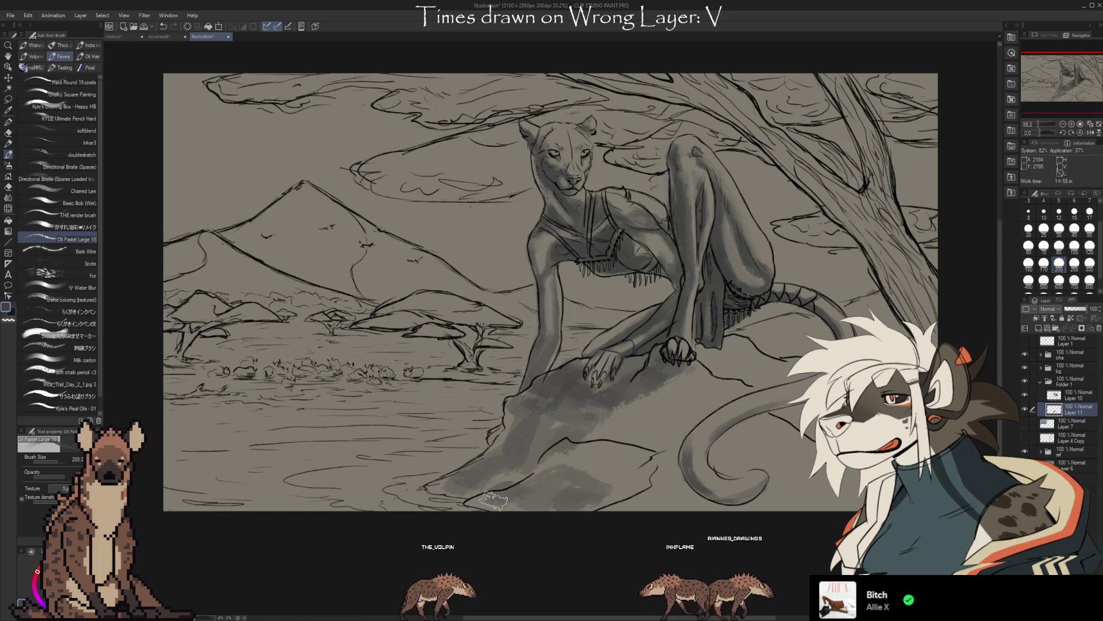
mouse_move(668, 379)
left_mouse_down()
mouse_move(724, 388)
mouse_move(733, 401)
left_mouse_up()
mouse_move(621, 415)
left_mouse_down()
mouse_move(700, 388)
mouse_move(741, 341)
left_mouse_up()
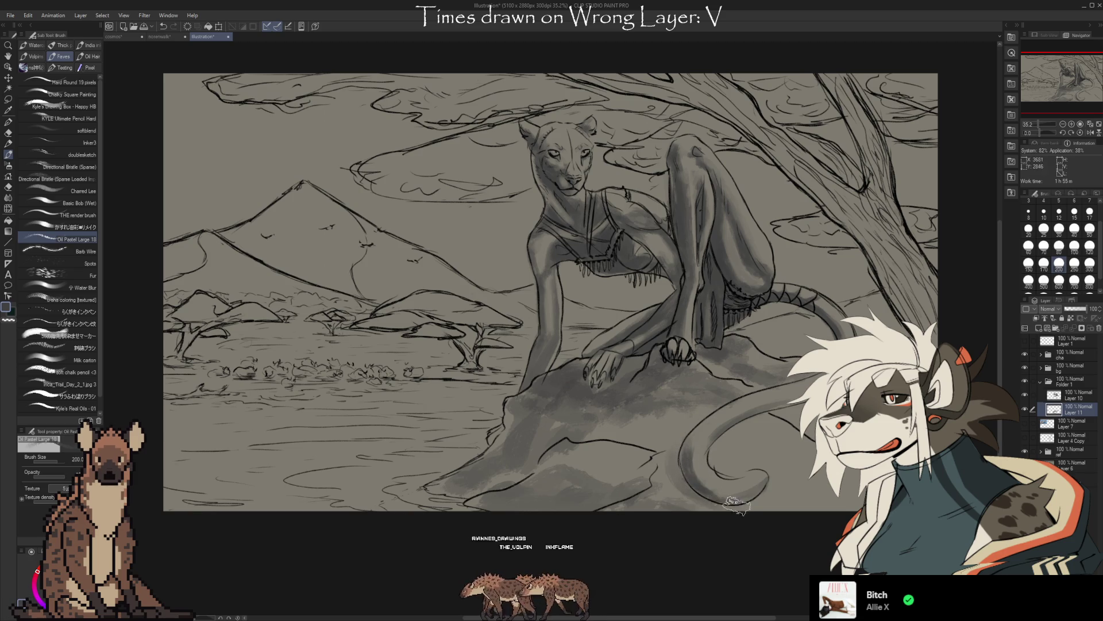
Tidy the rock shading by erasing stray marks and repainting between passes.
key("e")
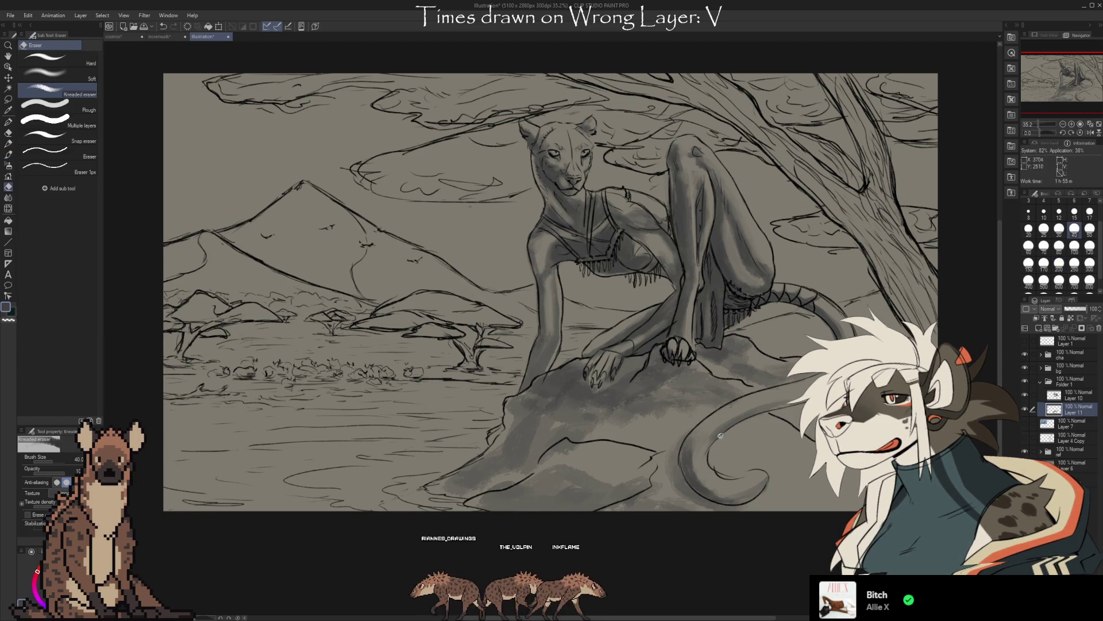
key("b")
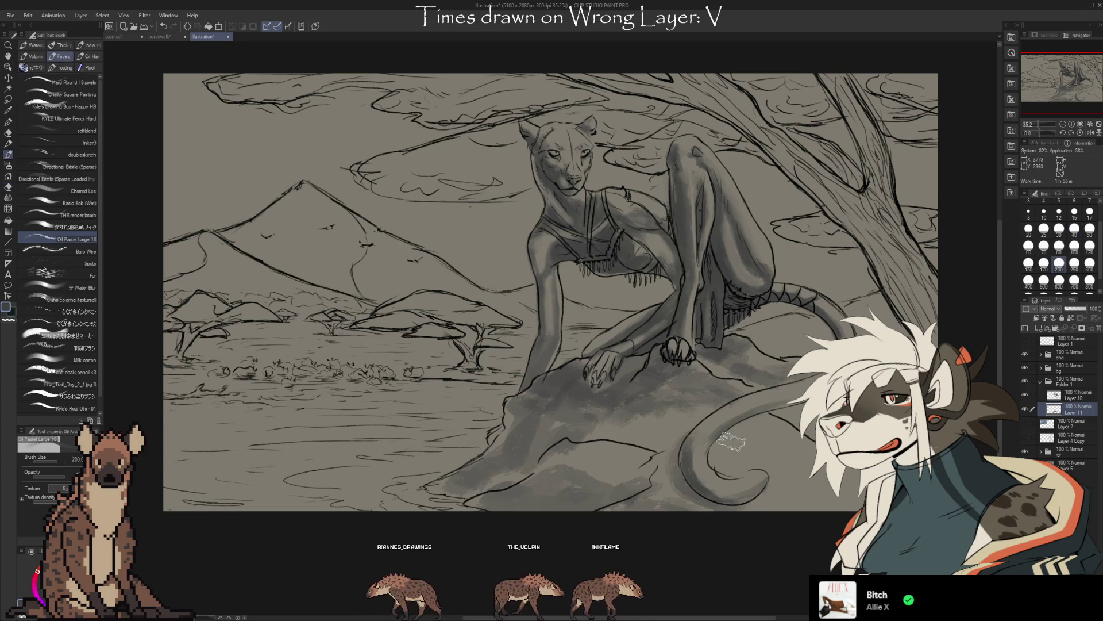
key("e")
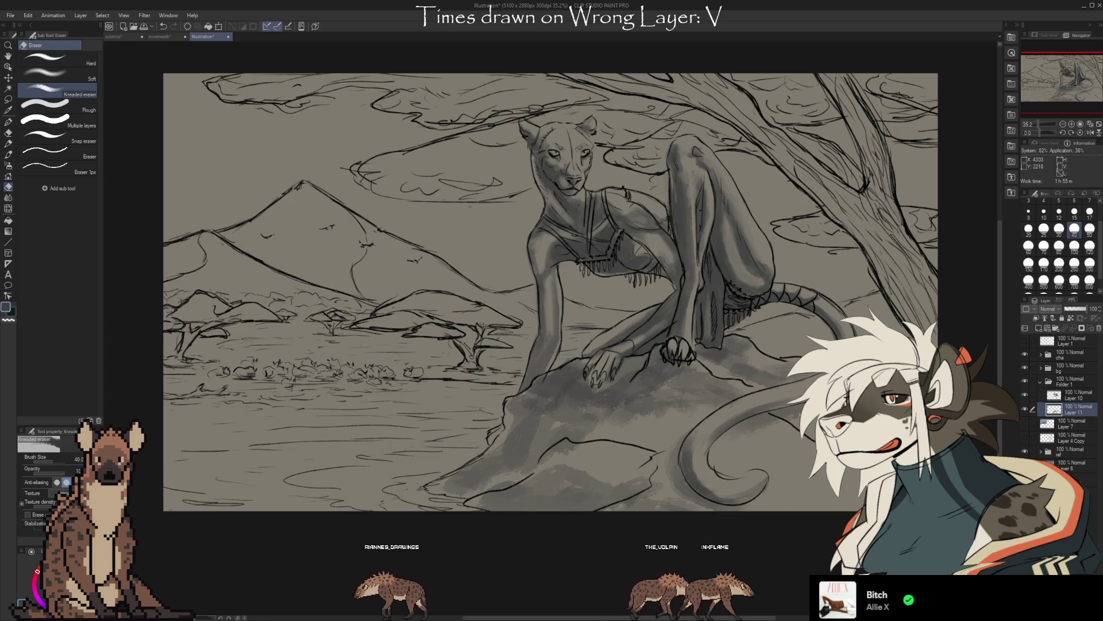
key("b")
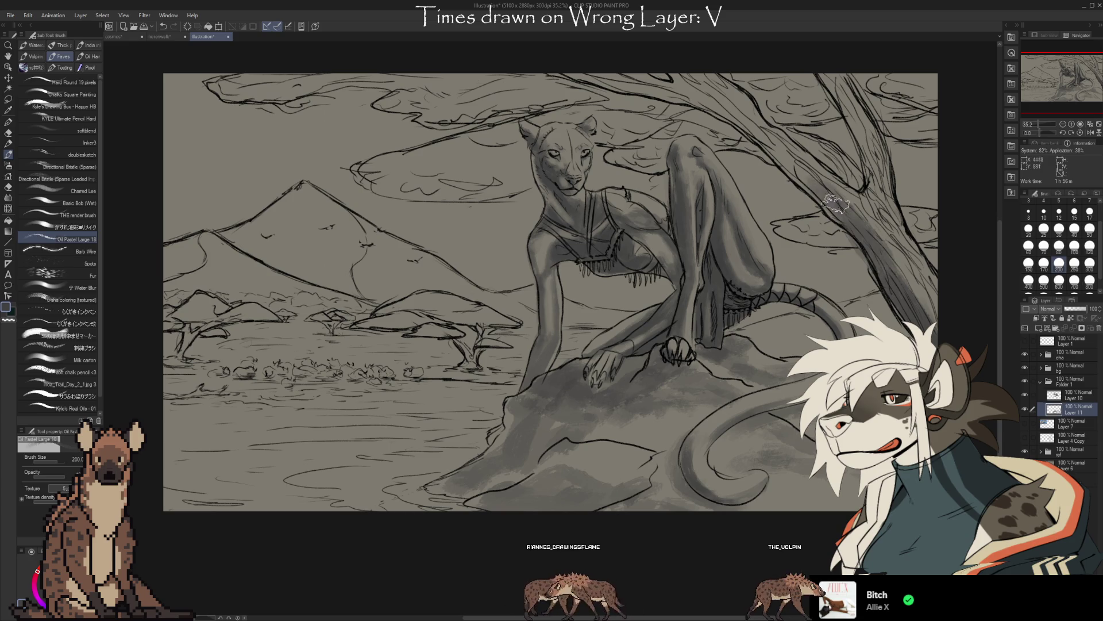
key("e")
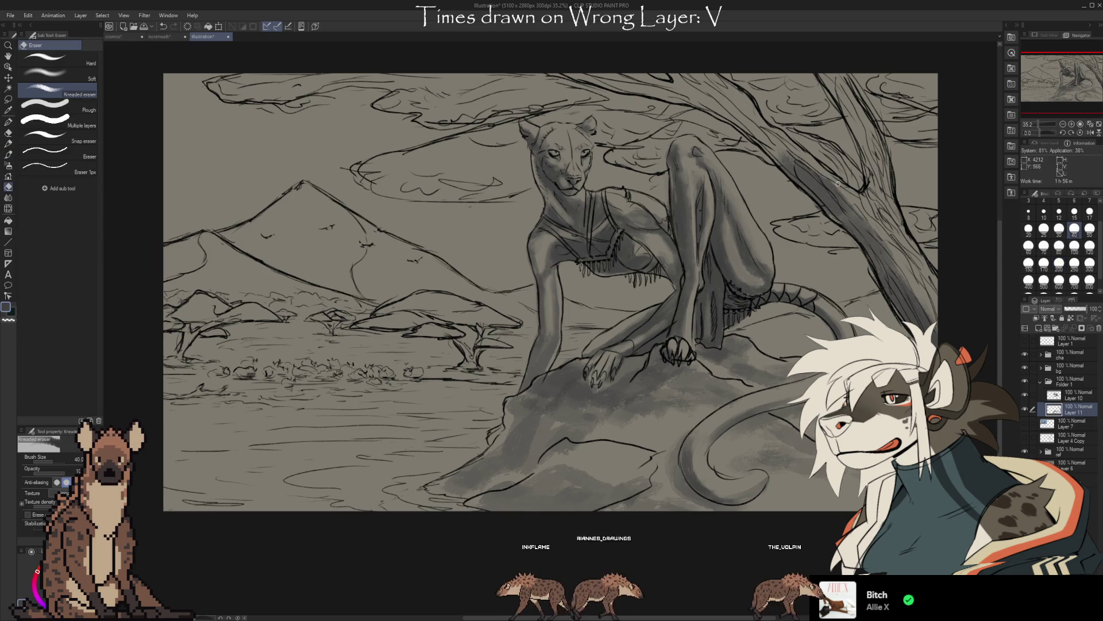
key("b")
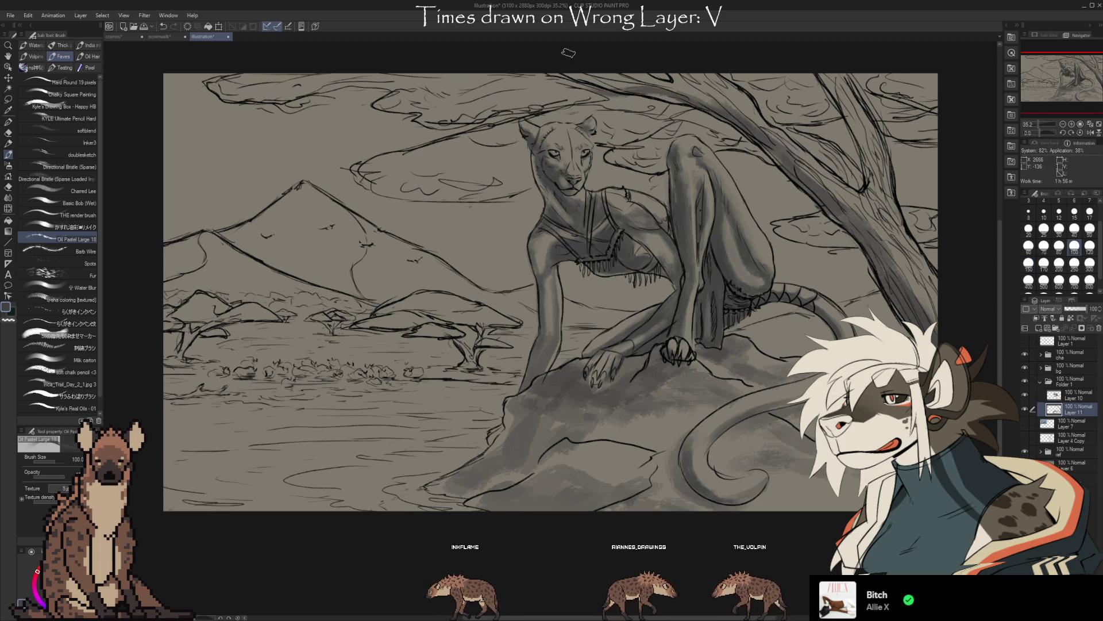
key("e")
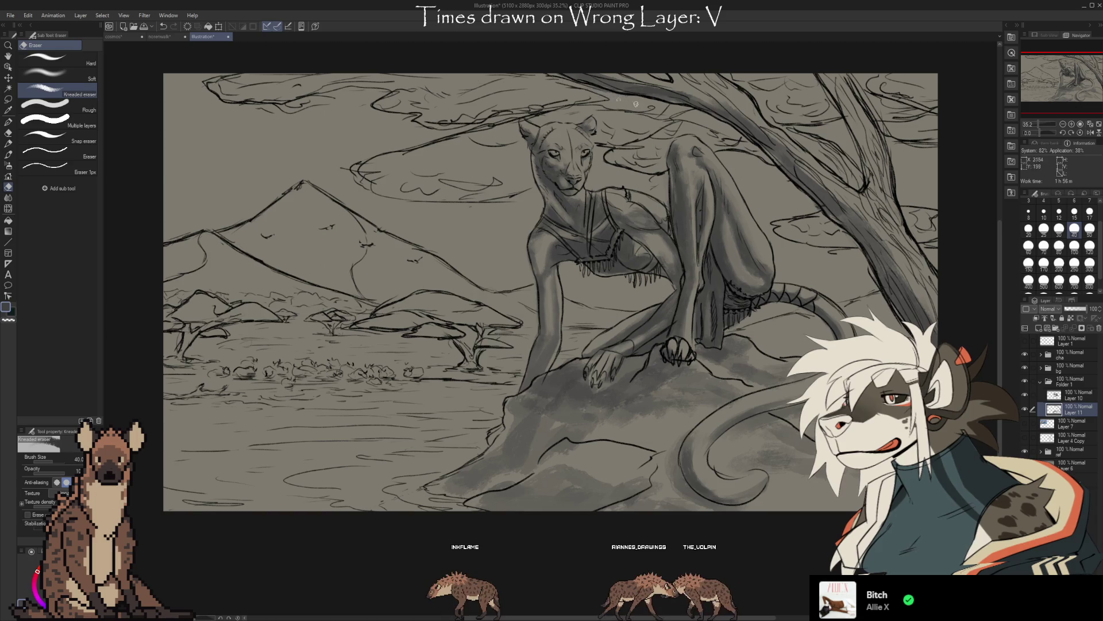
Darken the acacia trunk and shade the left branch and foliage cloud, then recentre on the whole scene.
key("b")
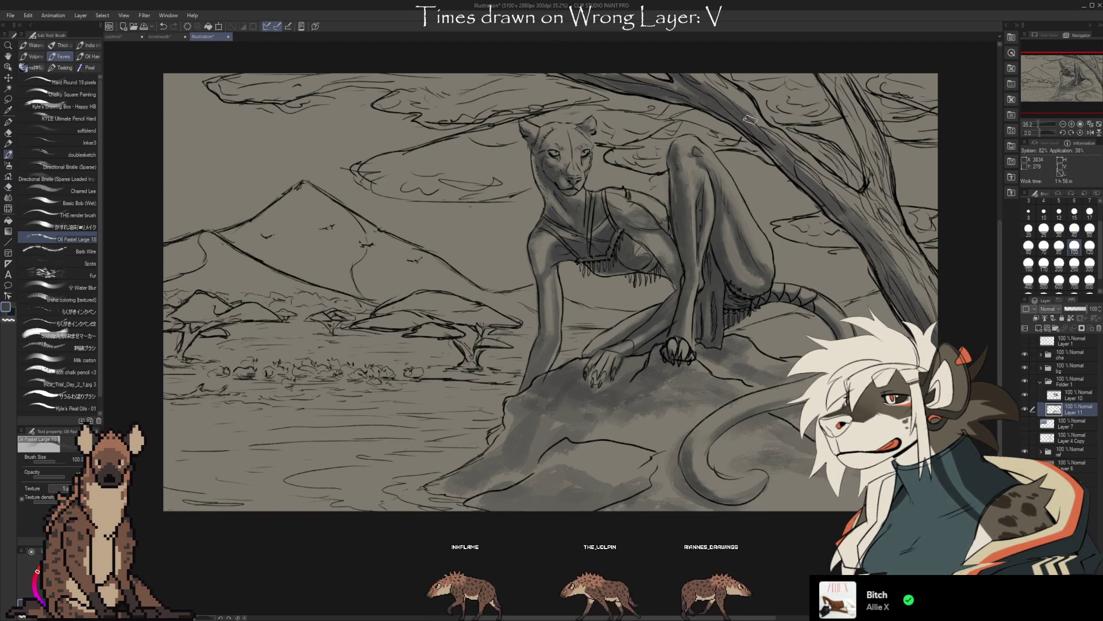
left_click_drag(872, 229, 931, 311)
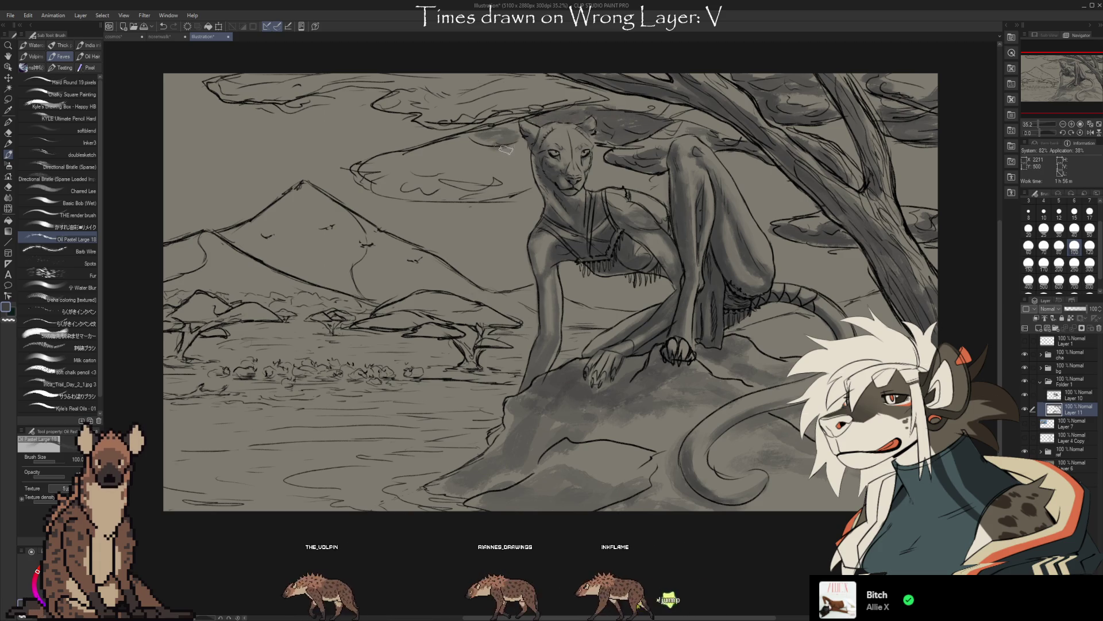
mouse_move(384, 183)
left_mouse_down()
mouse_move(509, 183)
mouse_move(371, 190)
left_mouse_up()
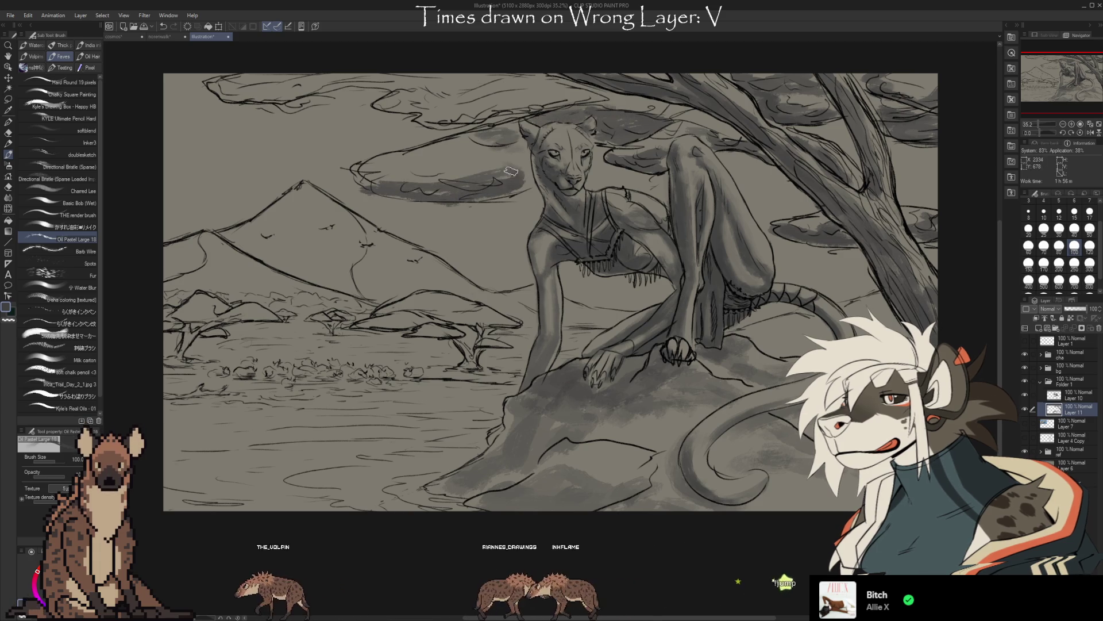
mouse_move(406, 157)
left_mouse_down()
mouse_move(509, 162)
mouse_move(360, 178)
left_mouse_up()
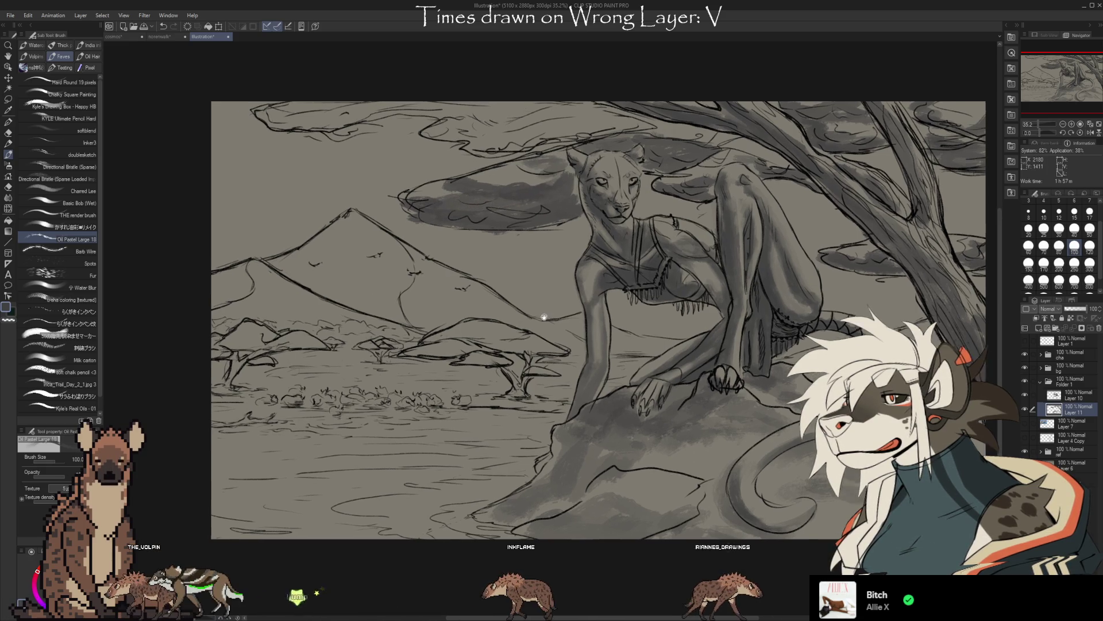
left_click_drag(483, 177, 560, 227)
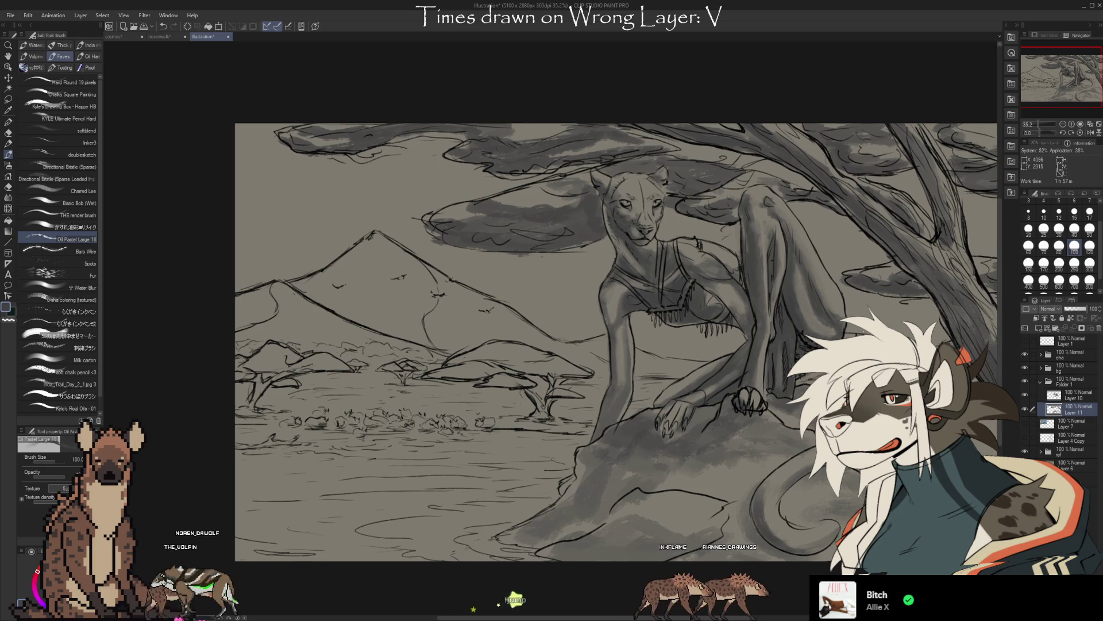
left_click_drag(724, 211, 705, 202)
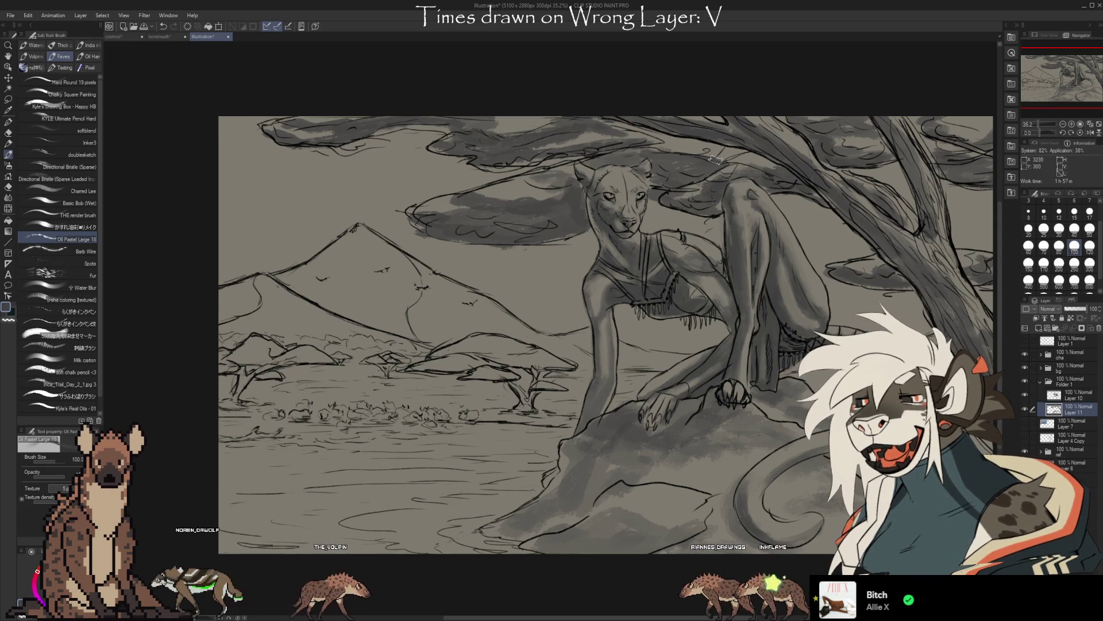
left_click_drag(709, 410, 670, 356)
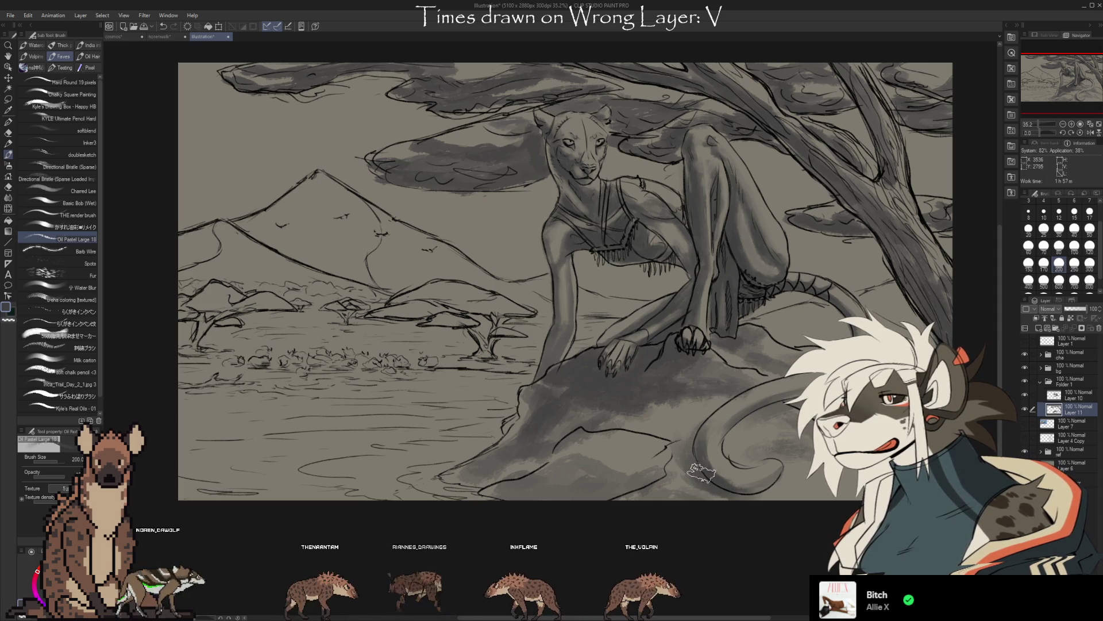
Soften the rock shading beneath the feline, lifting patches with the Kneaded eraser.
key("e")
key("b")
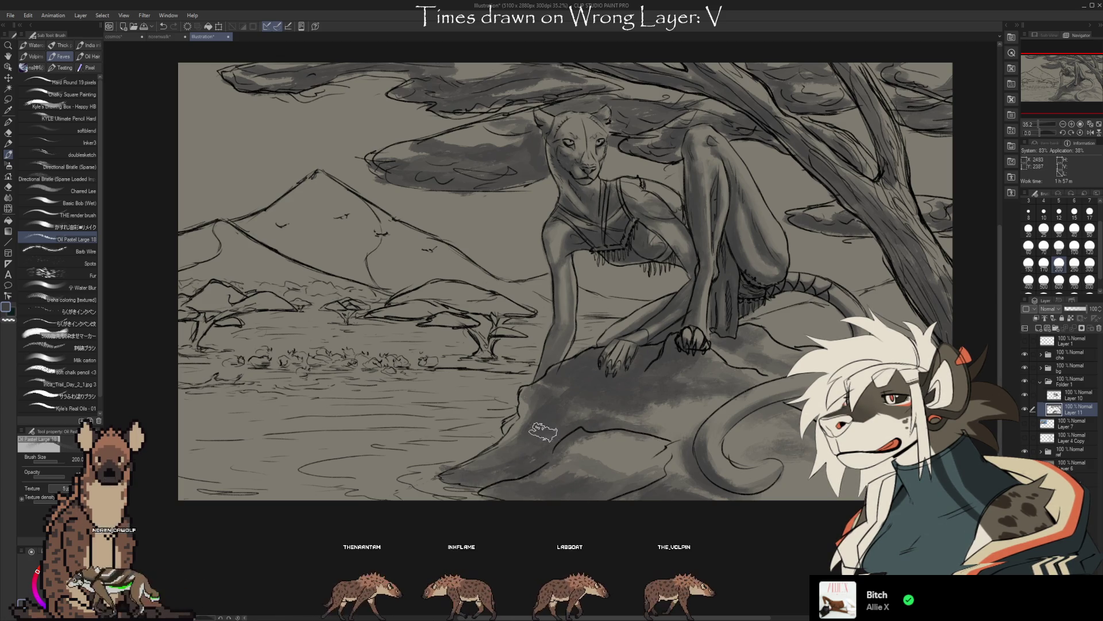
key("e")
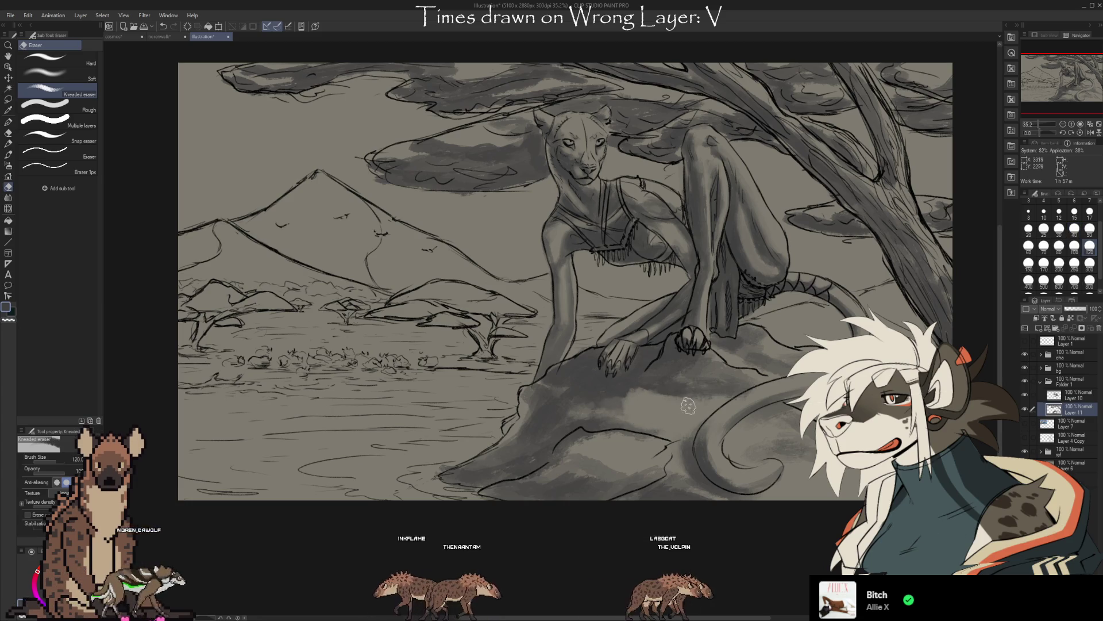
key("b")
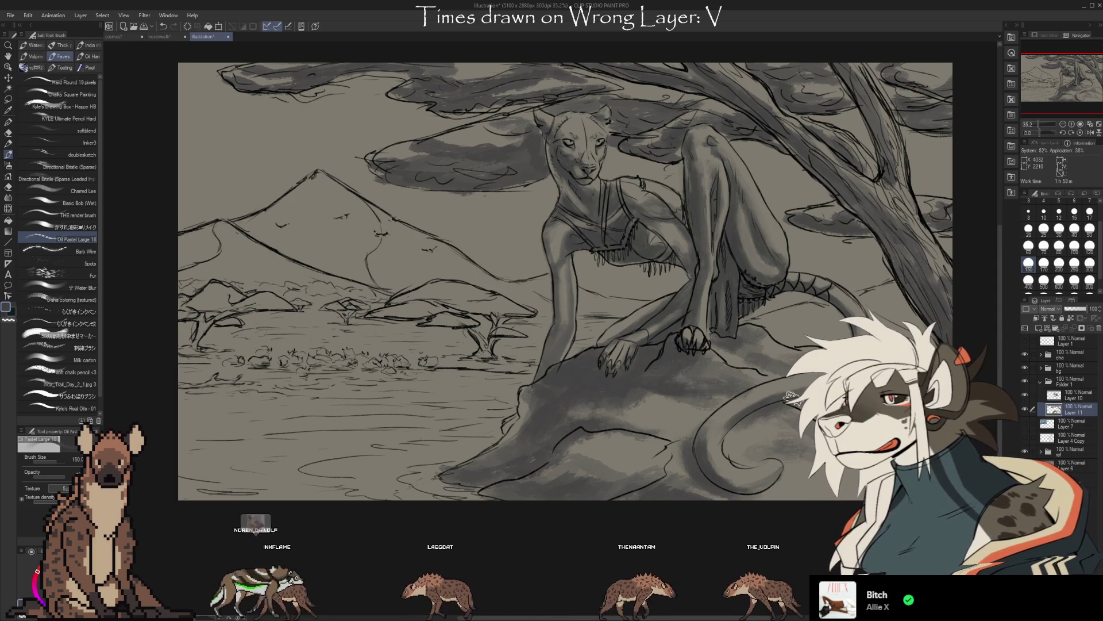
key("e")
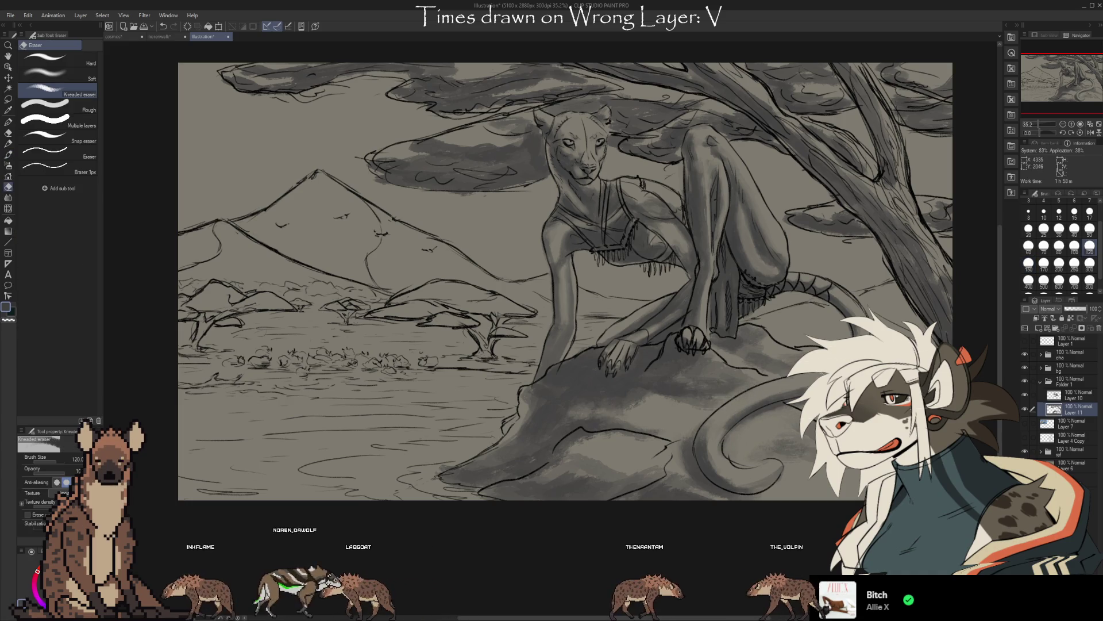
key("b")
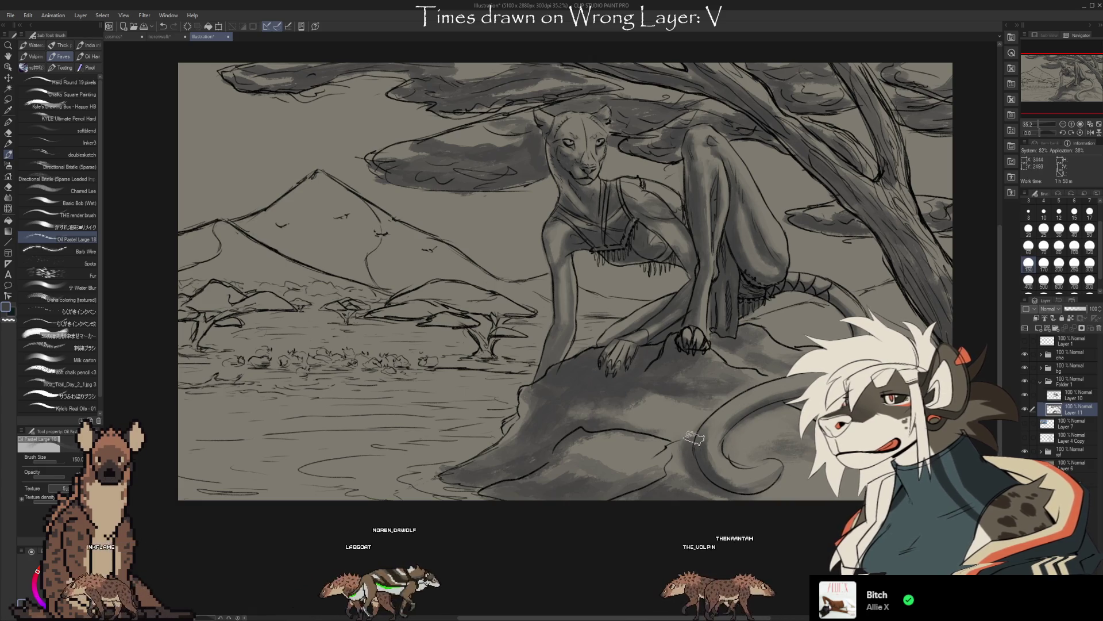
Lighten and blend the remaining rock shading, then pan across to check the result.
key("e")
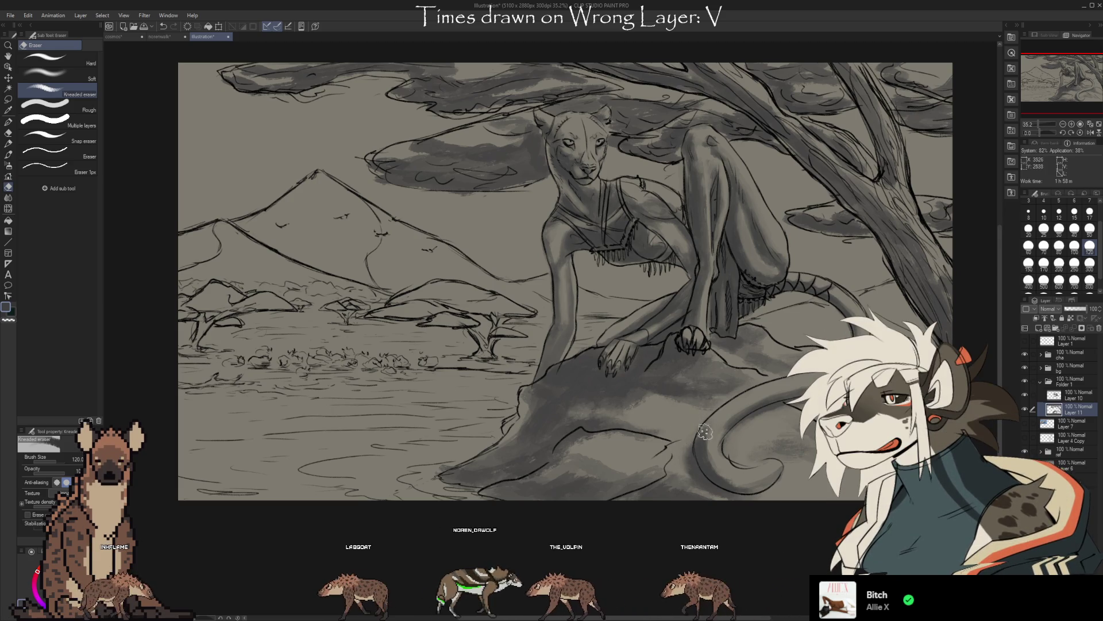
key("b")
key("e")
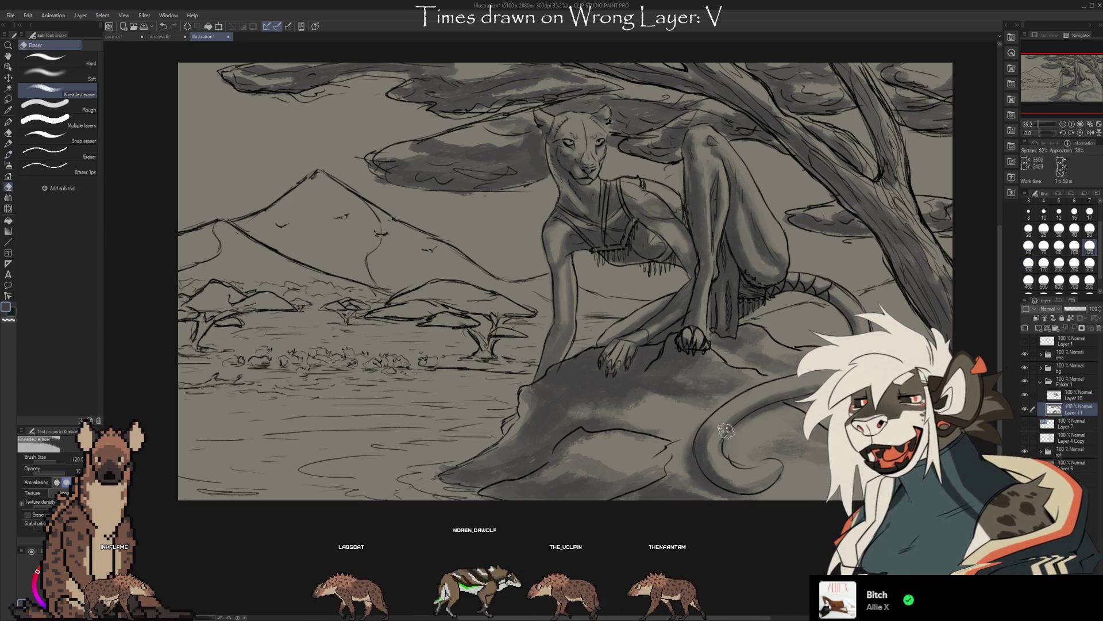
key("b")
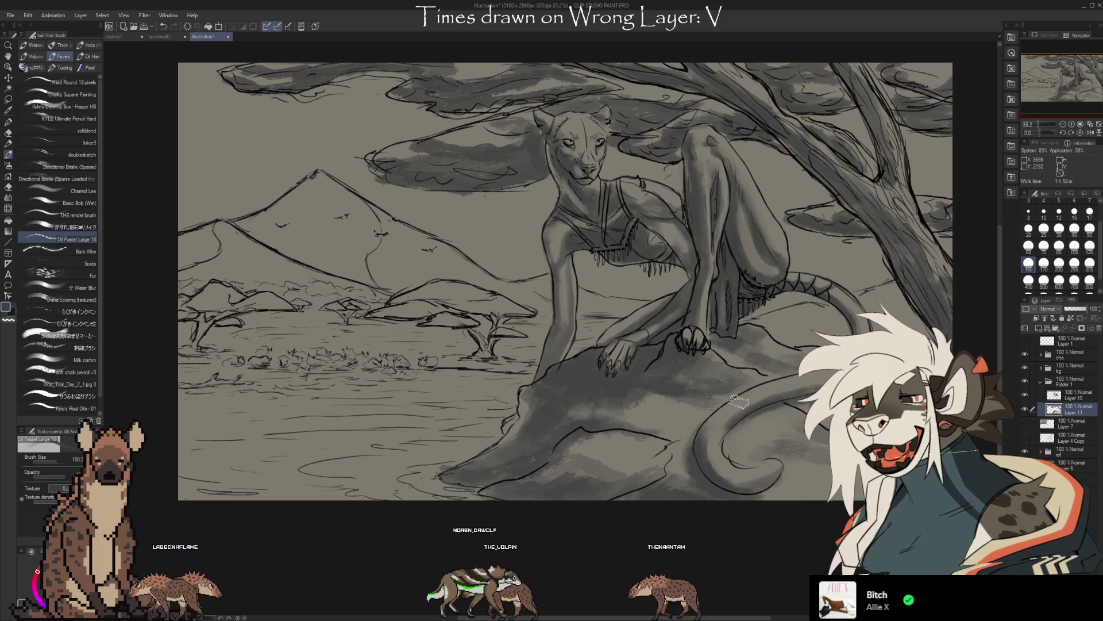
left_click_drag(806, 447, 738, 411)
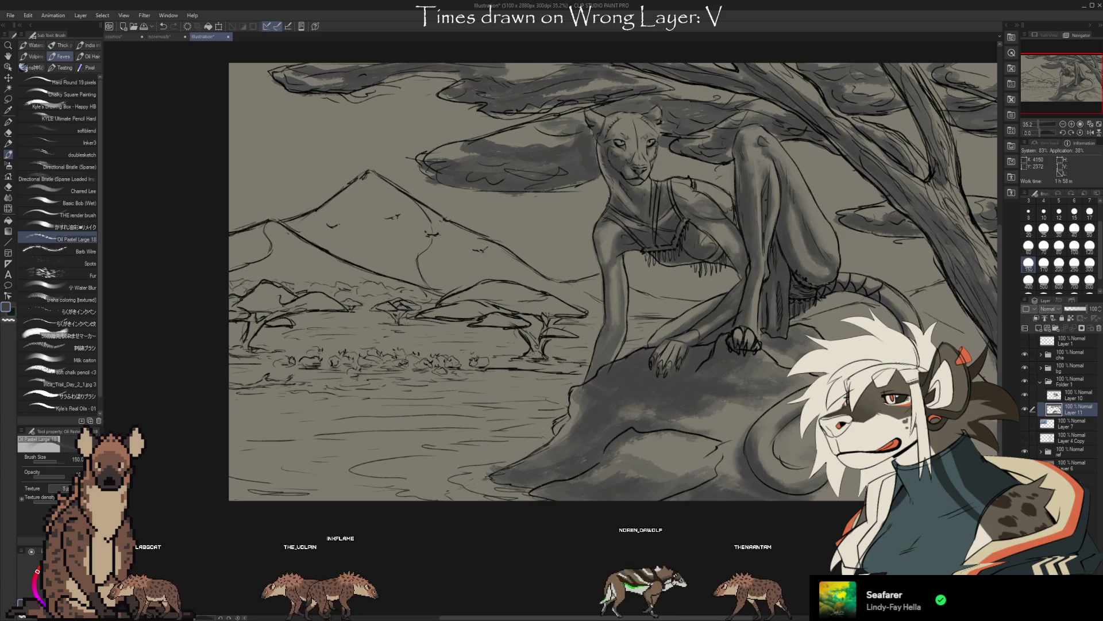
left_click_drag(679, 382, 690, 392)
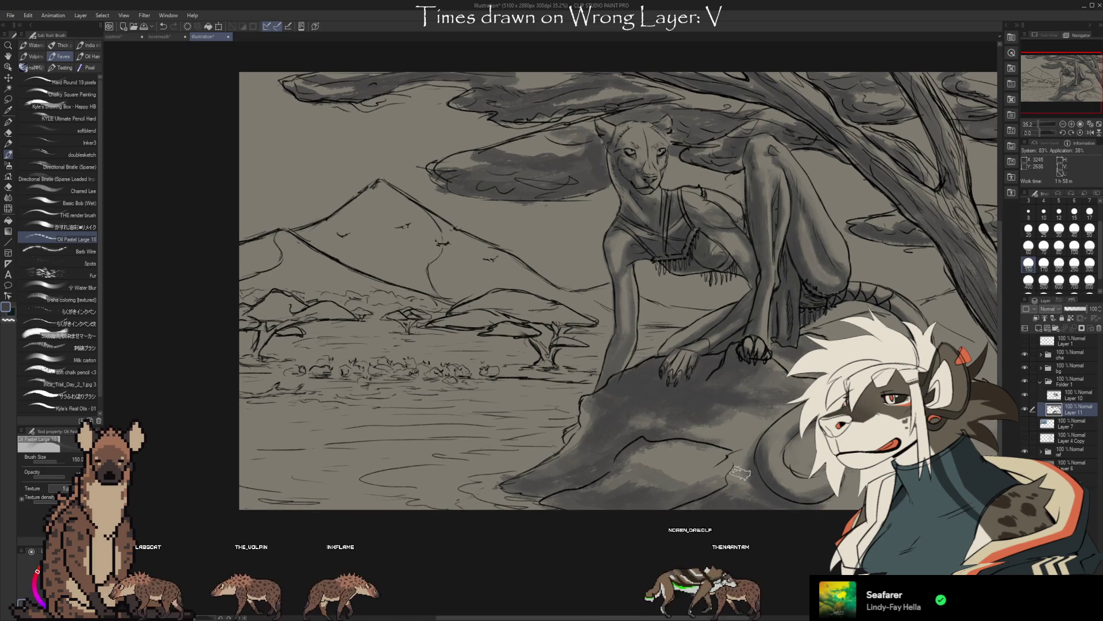
left_click_drag(629, 465, 654, 438)
scroll(653, 438, "down", 2)
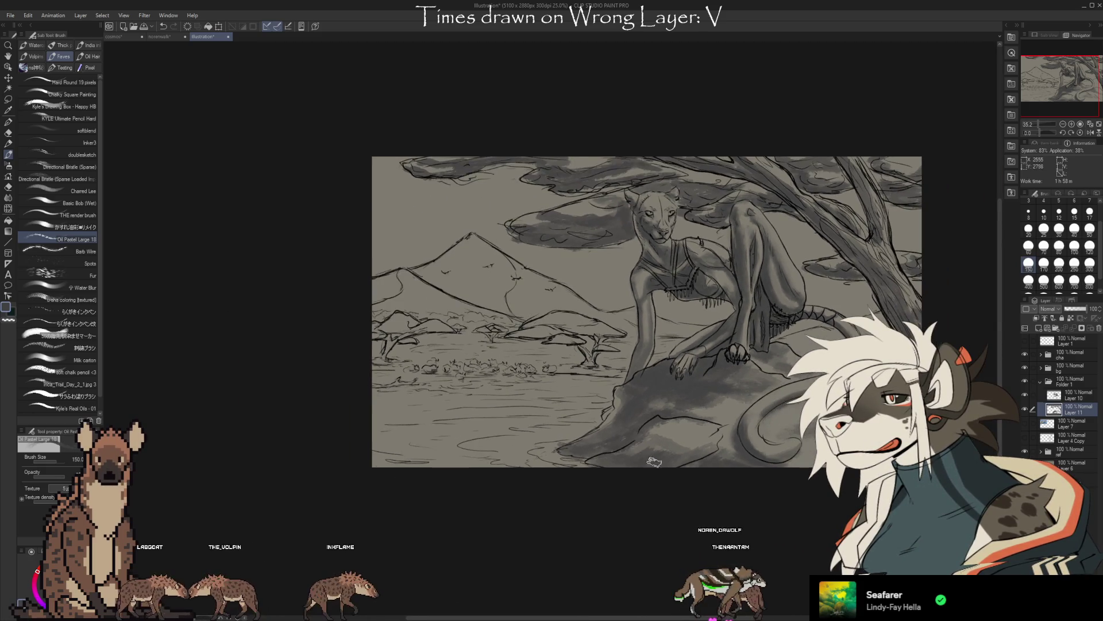
scroll(517, 431, "down", 1)
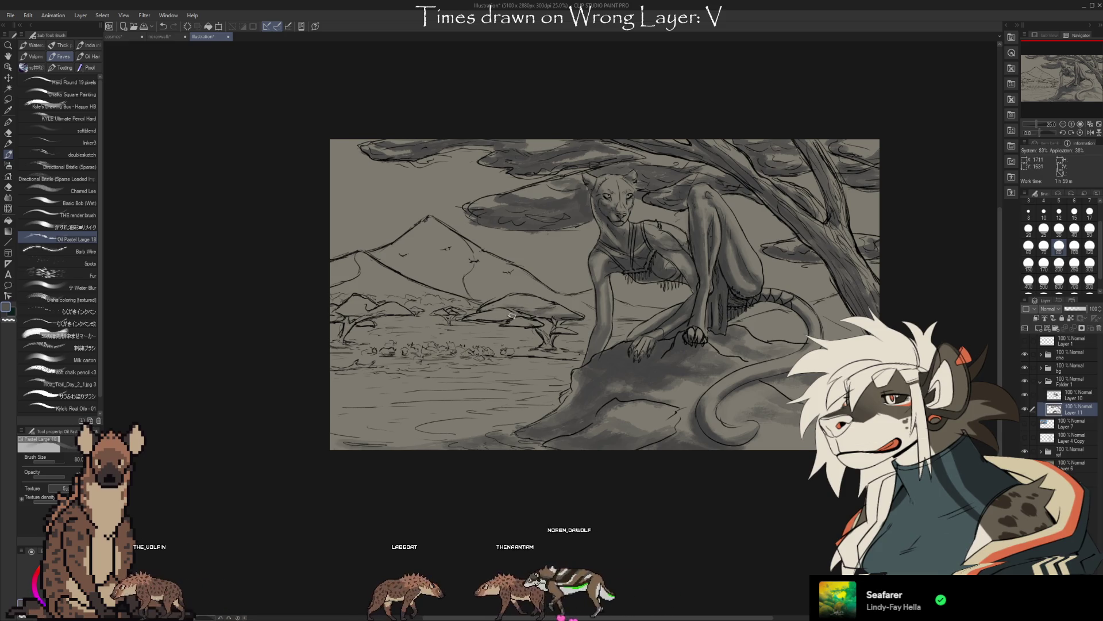
Refine the gray shading on the distant acacia trees, smoothing it with the Soft airbrush.
key("e")
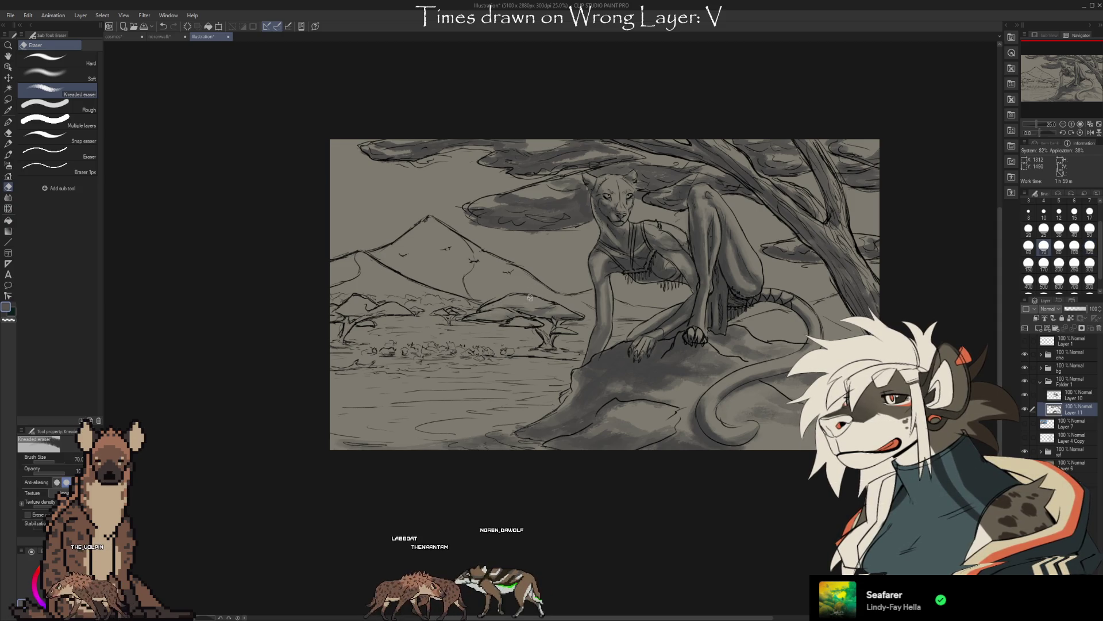
key("b")
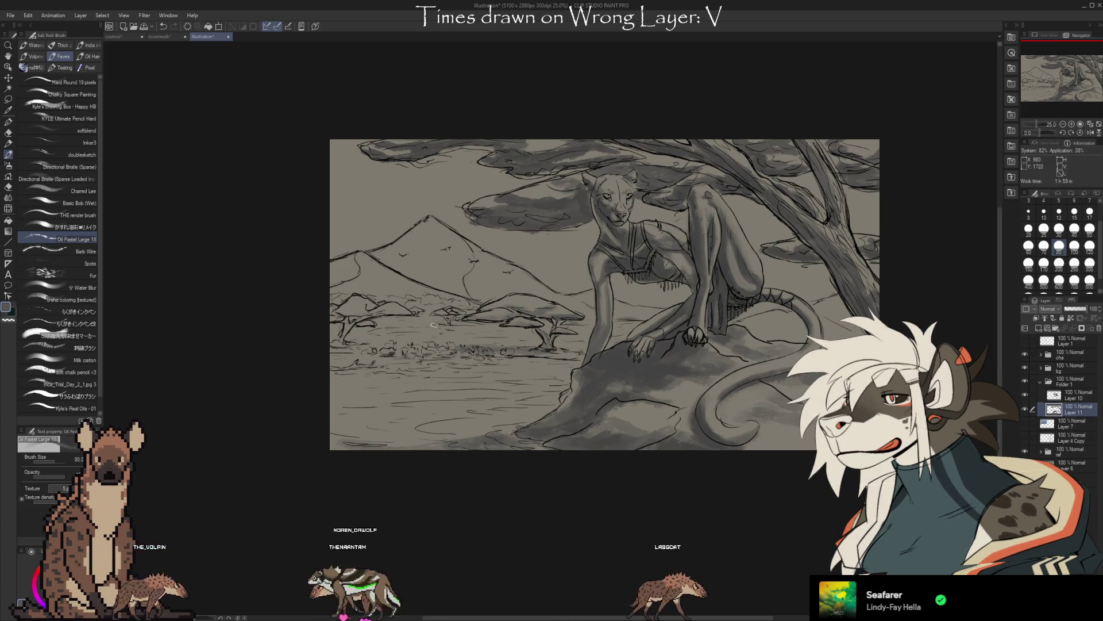
key("e")
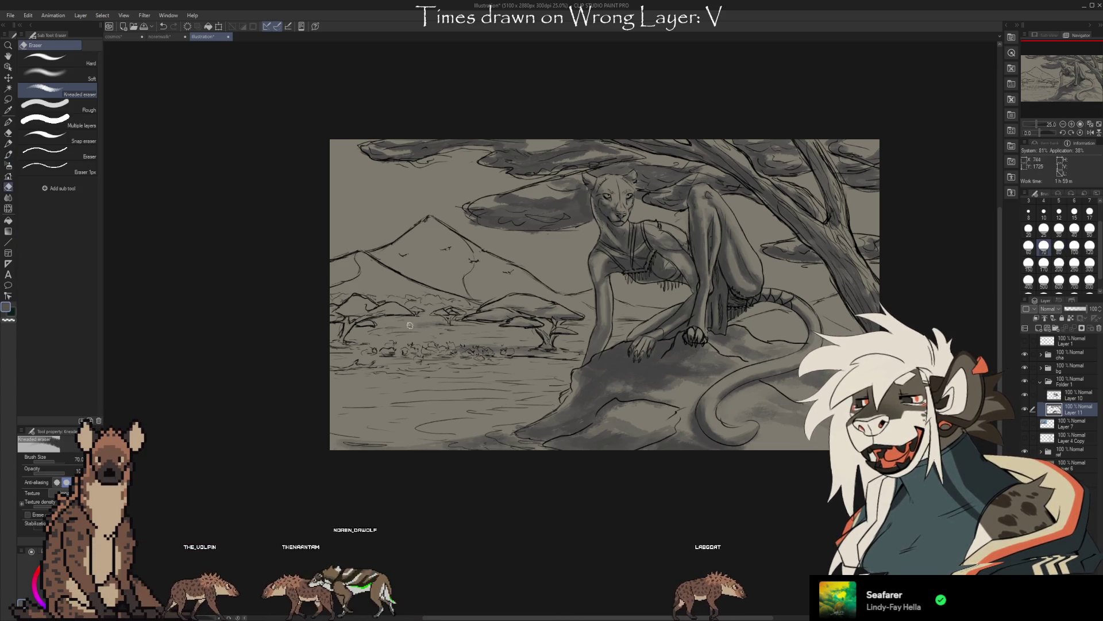
key("b")
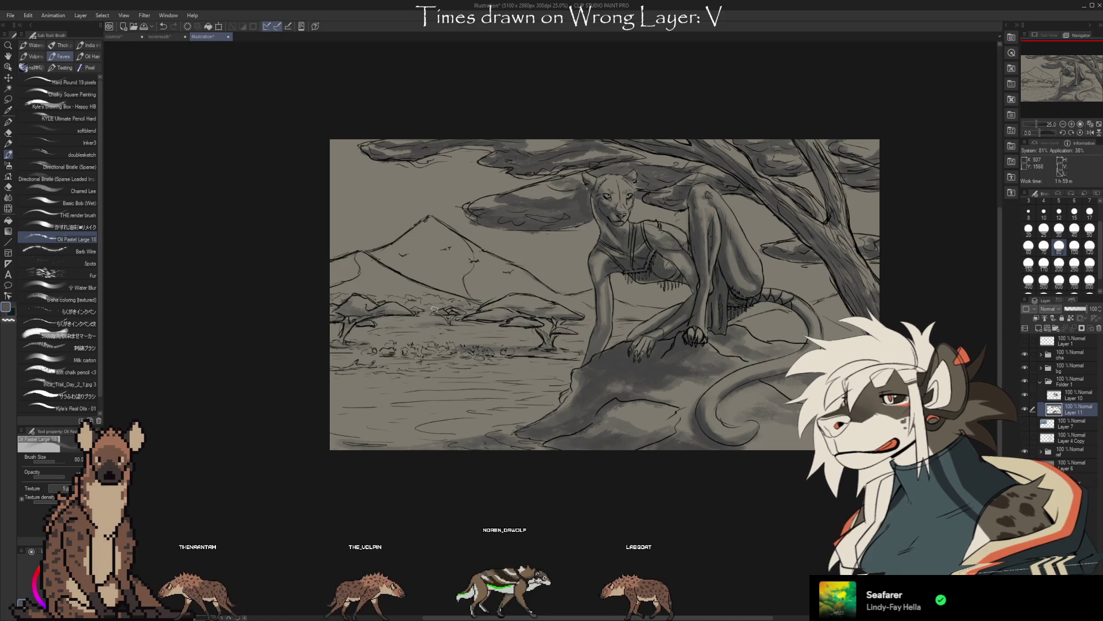
key("e")
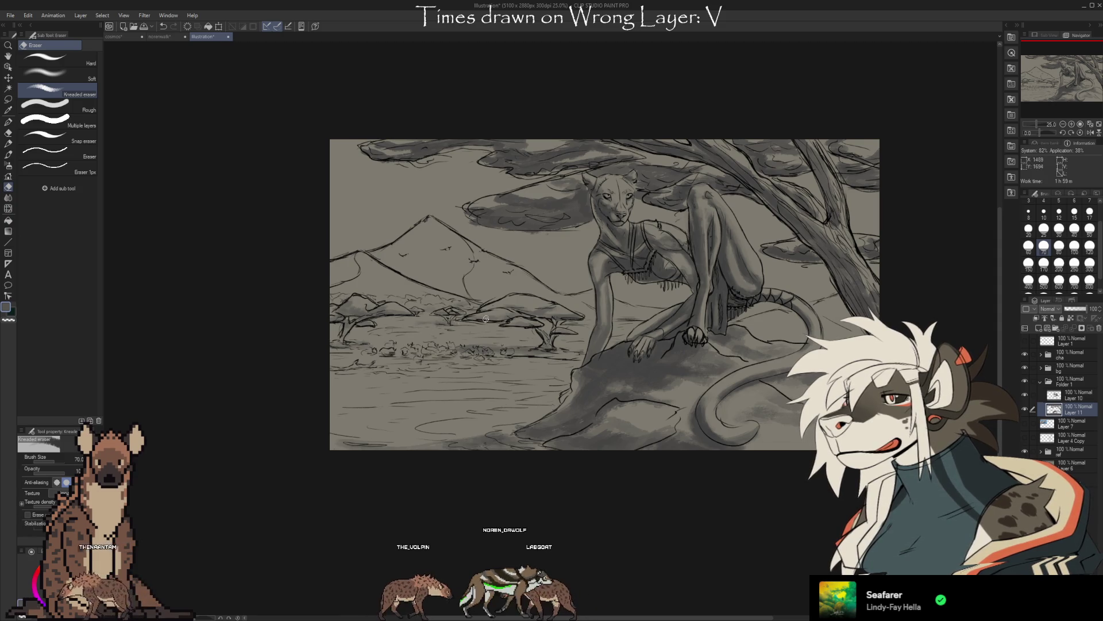
key("b")
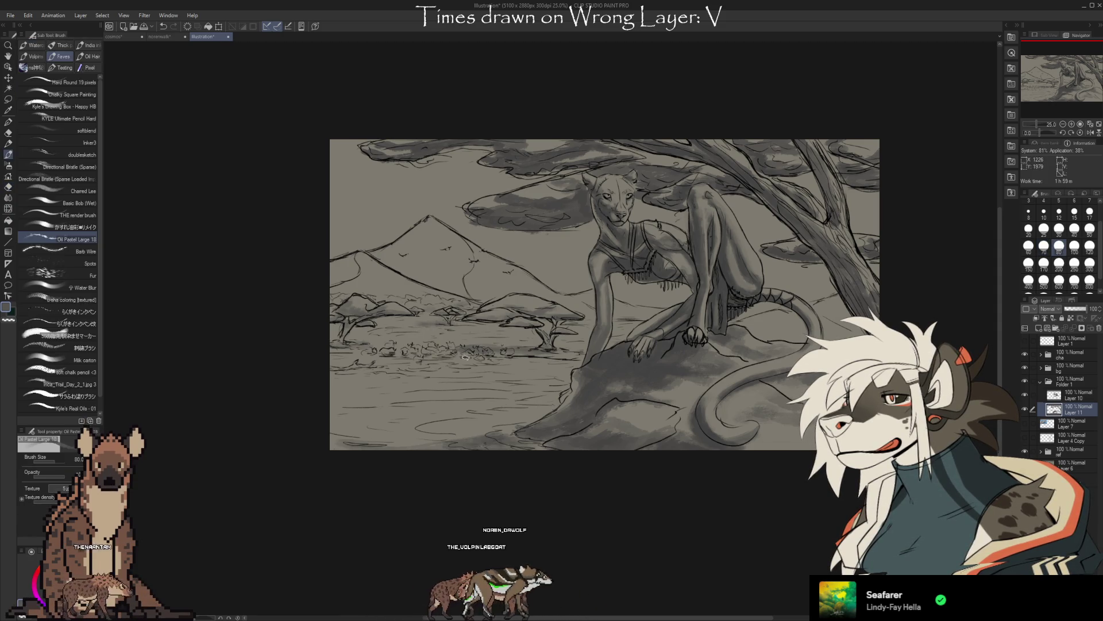
key("b")
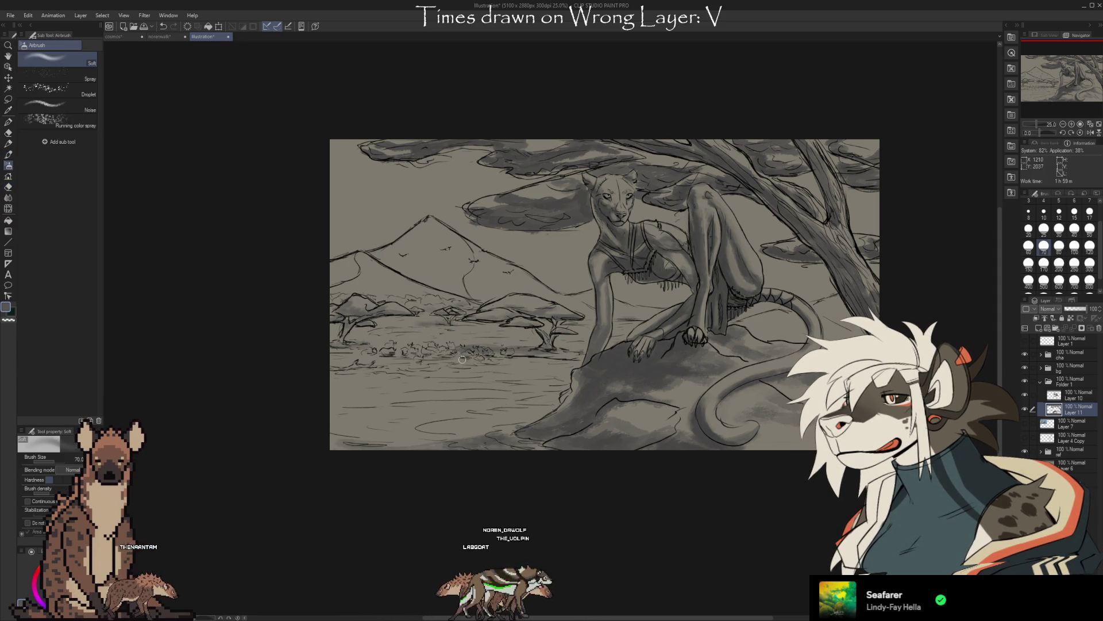
key("b")
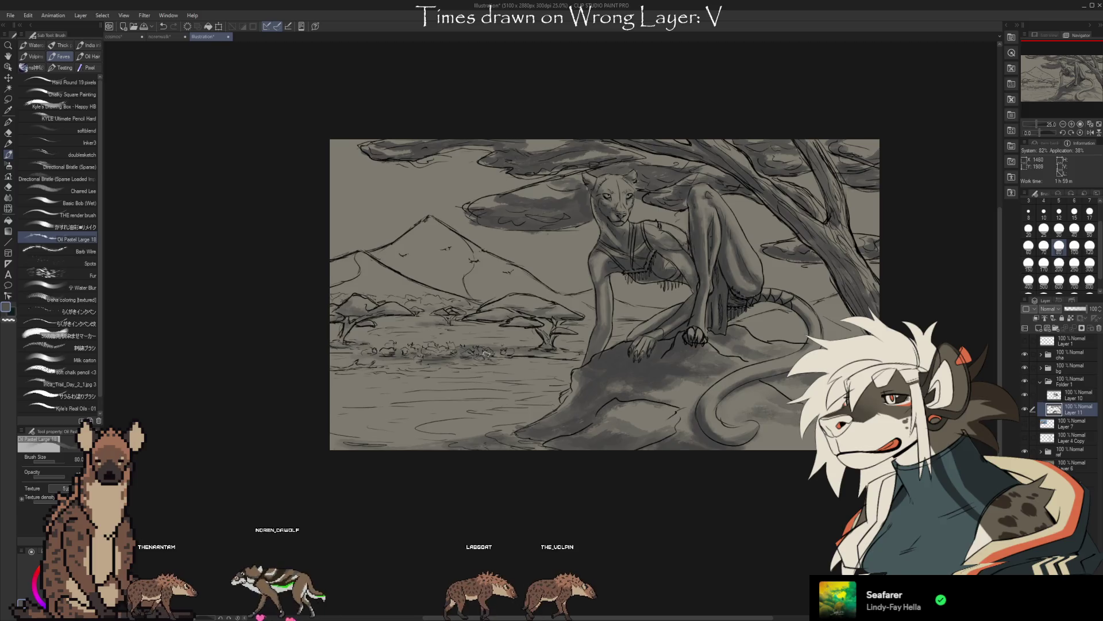
Clean up the shrub line and add new shading strokes on the large mountain.
key("e")
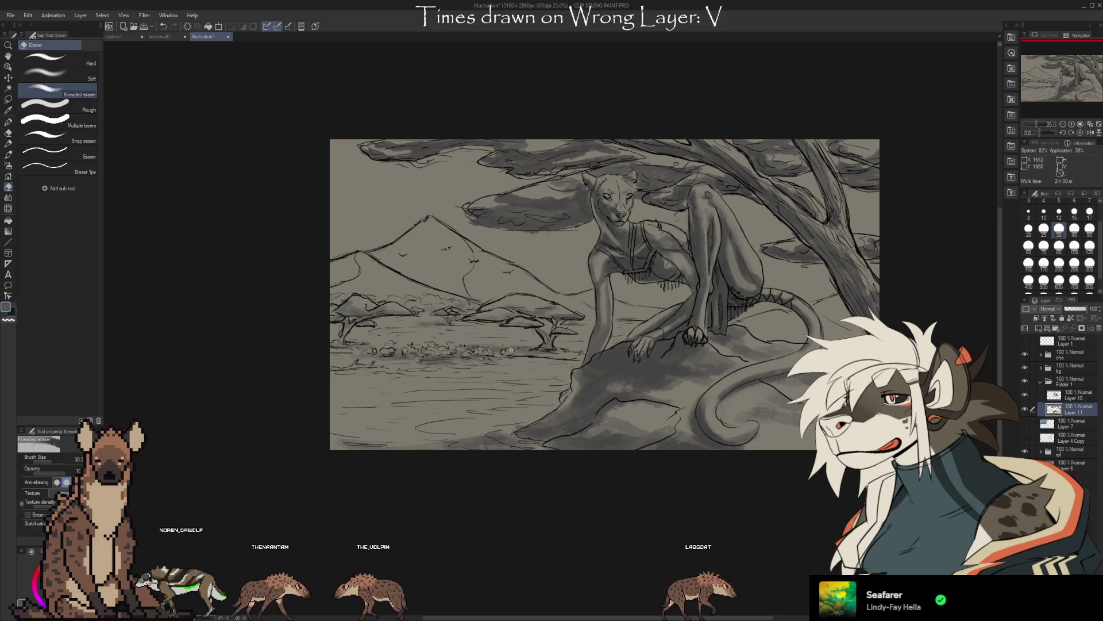
key("b")
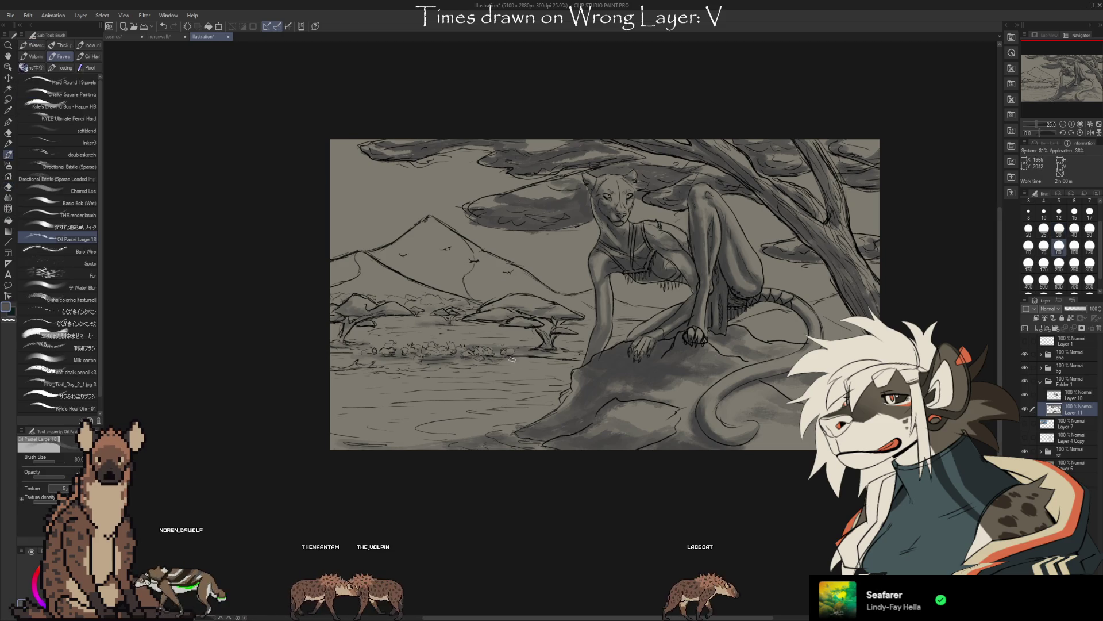
key("e")
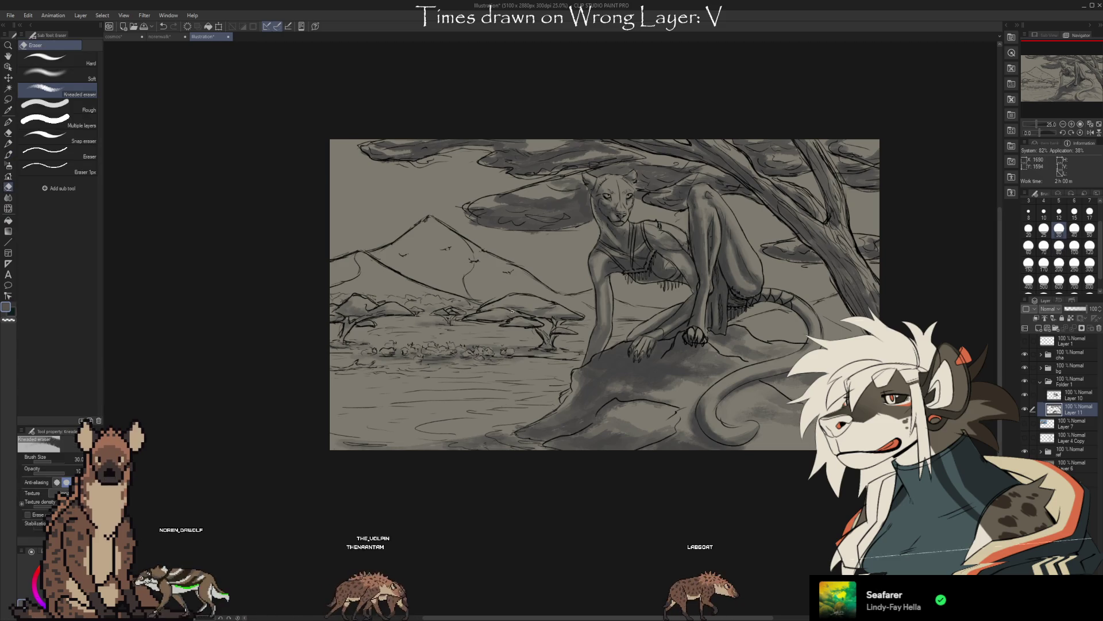
key("b")
key("e")
key("b")
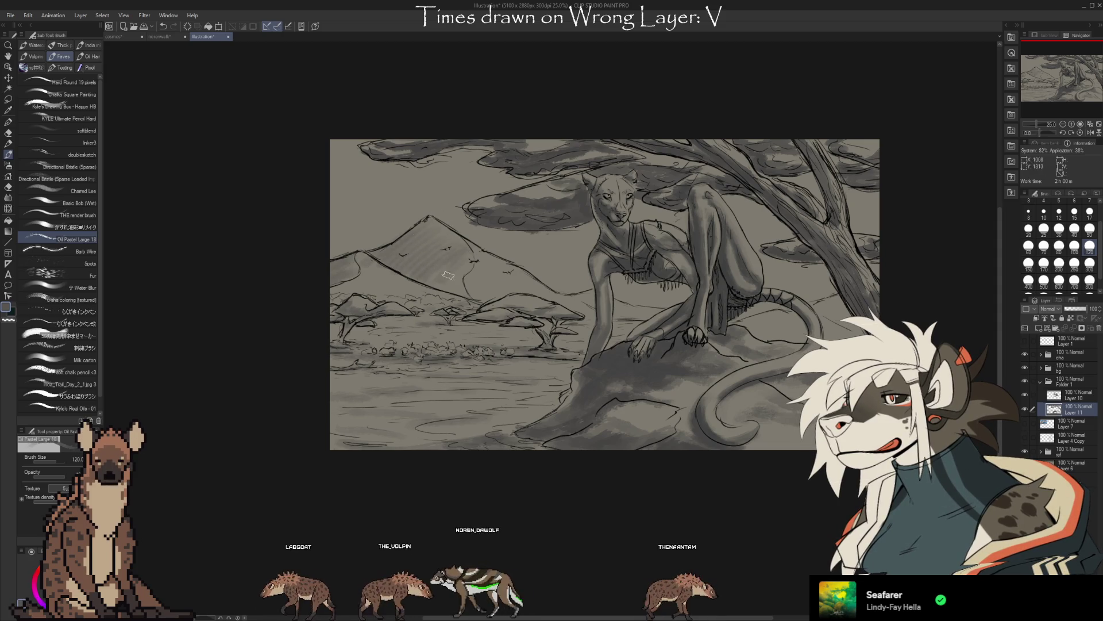
key("e")
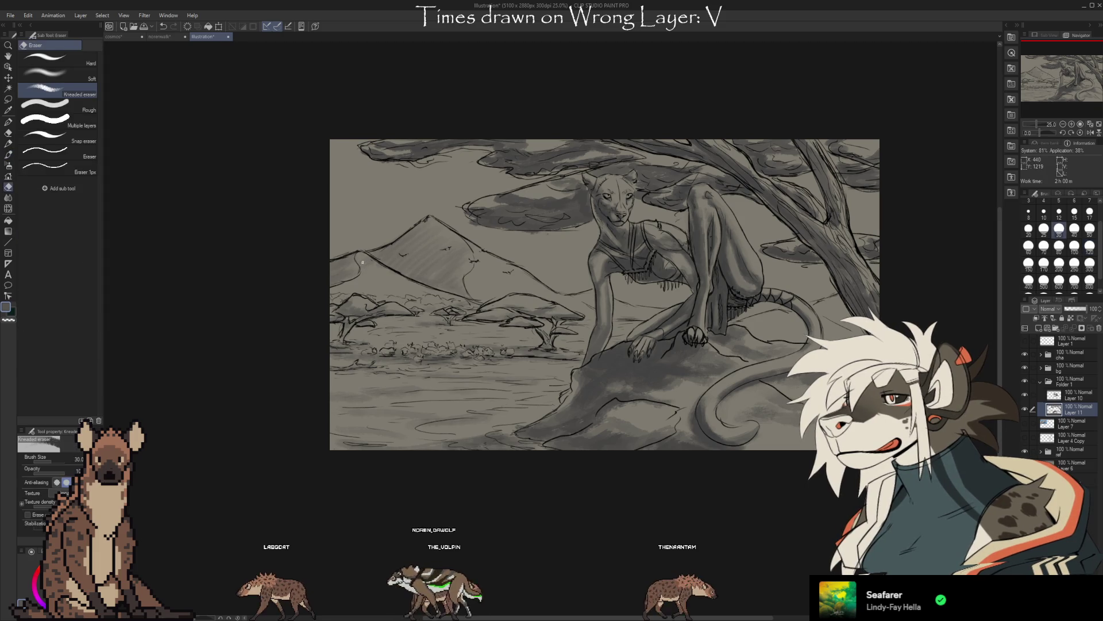
key("b")
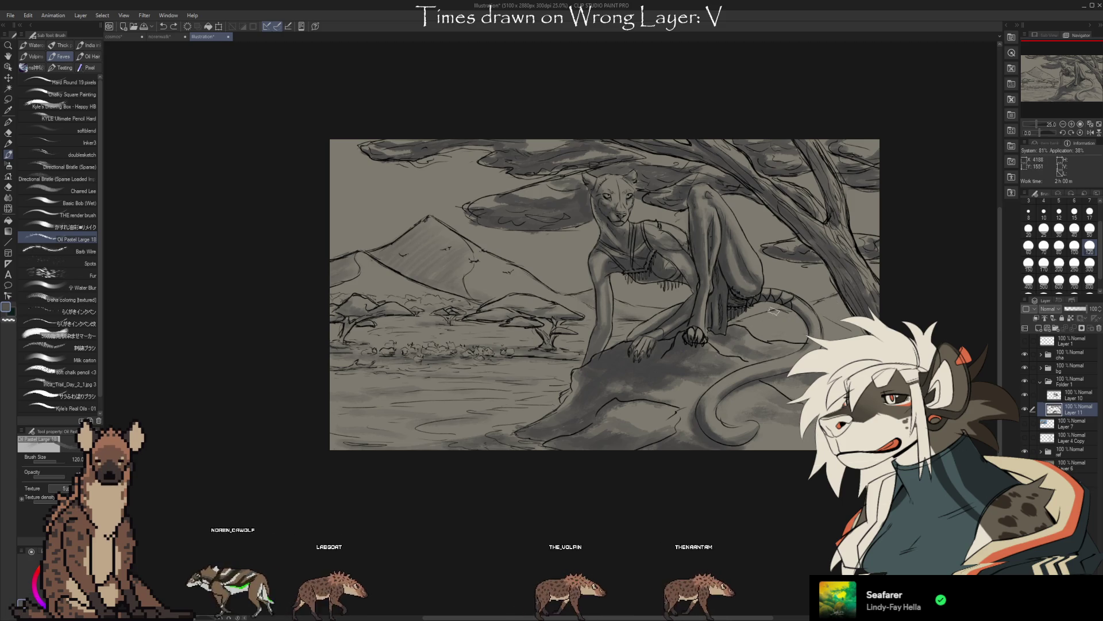
key("i")
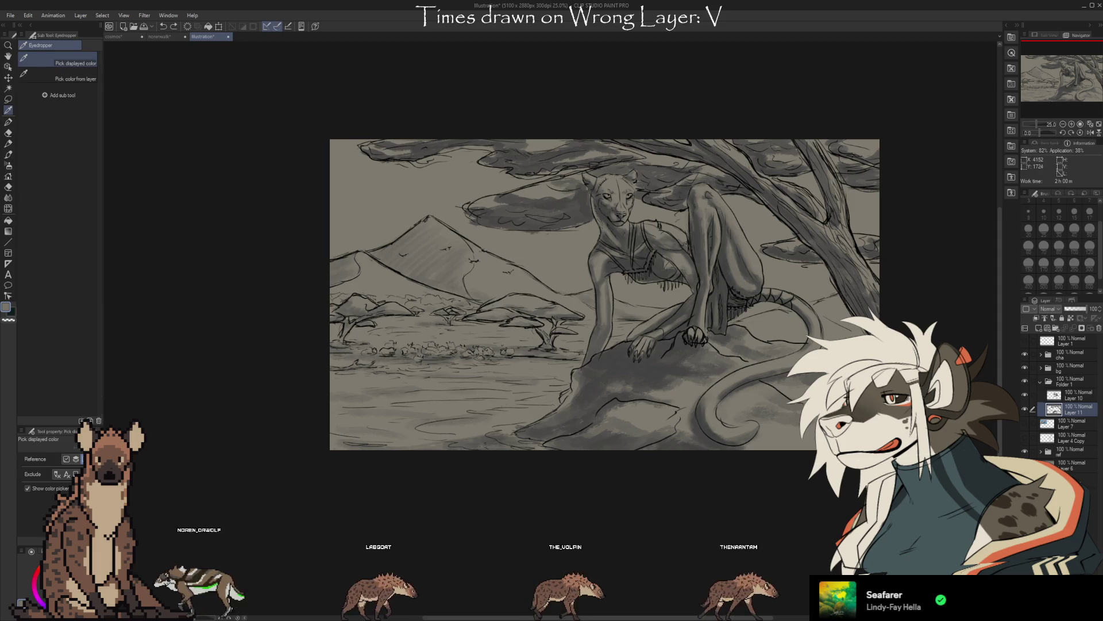
key("b")
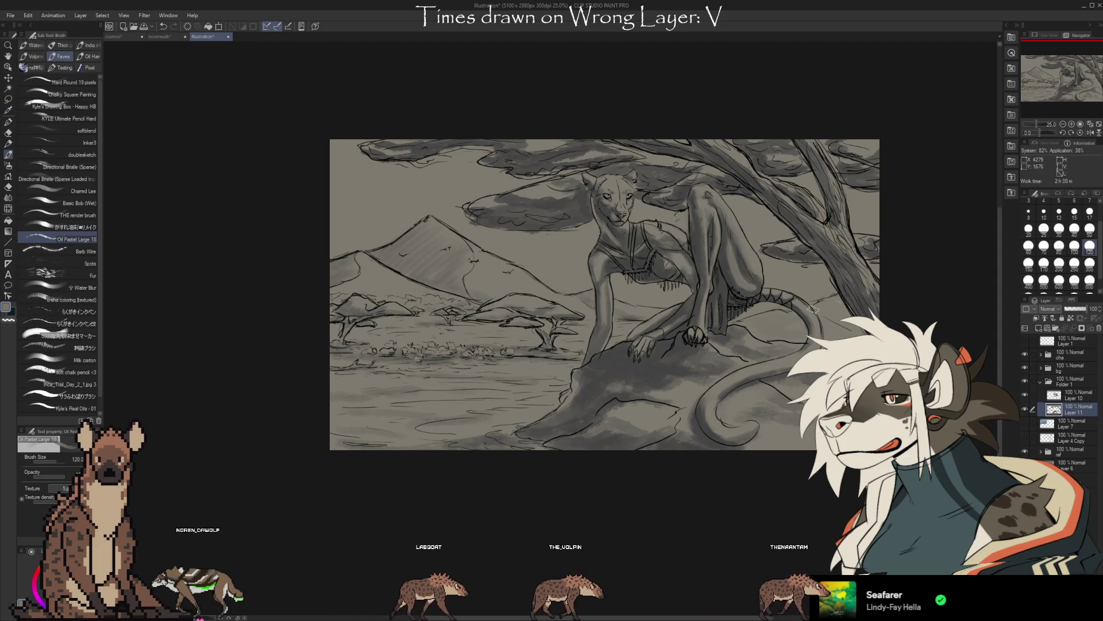
scroll(603, 293, "up", 1)
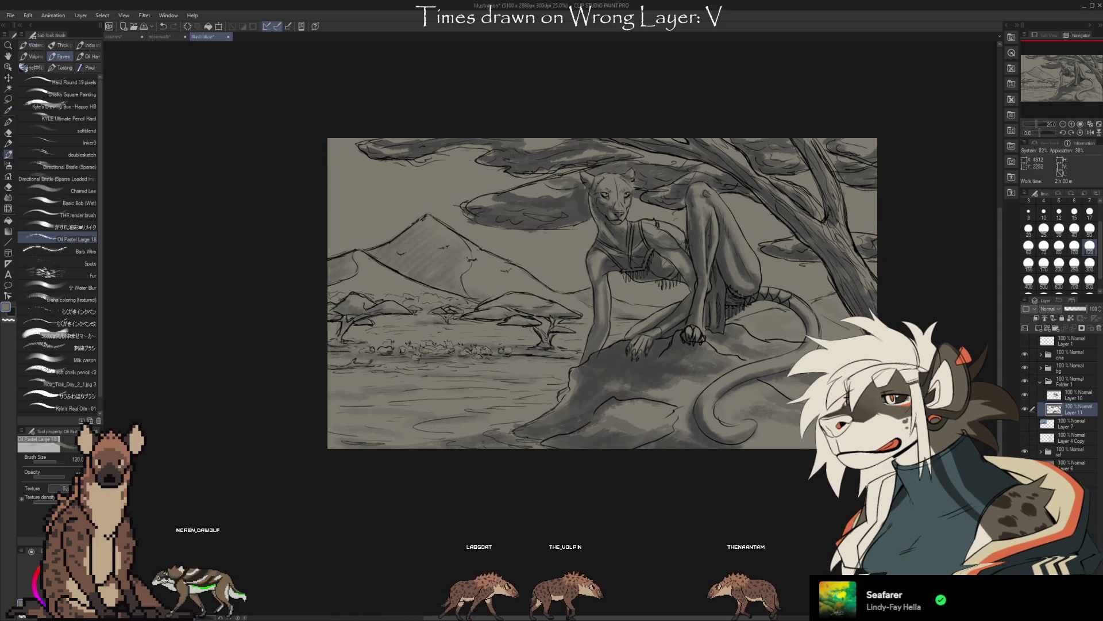
left_click_drag(604, 293, 536, 281)
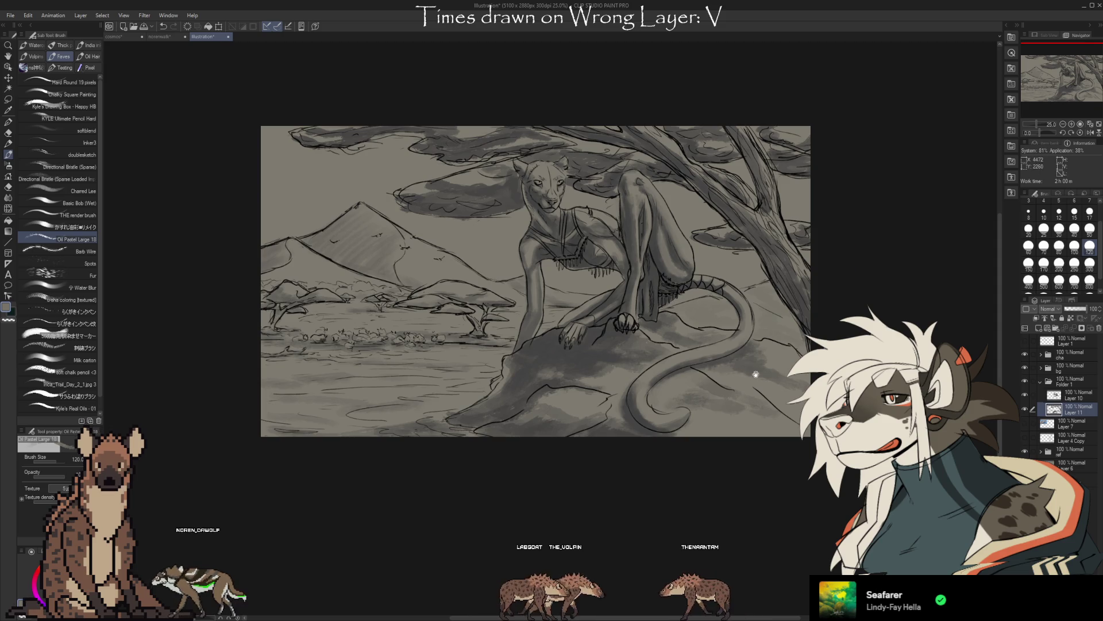
left_click_drag(604, 293, 672, 307)
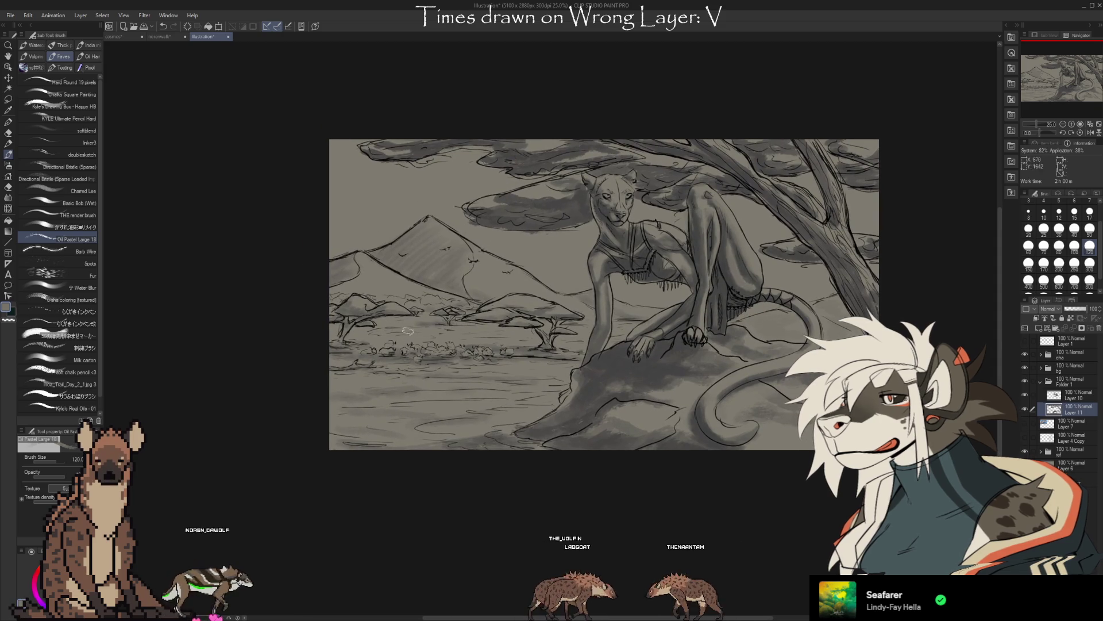
mouse_move(604, 293)
left_mouse_down()
mouse_move(589, 287)
mouse_move(611, 298)
left_mouse_up()
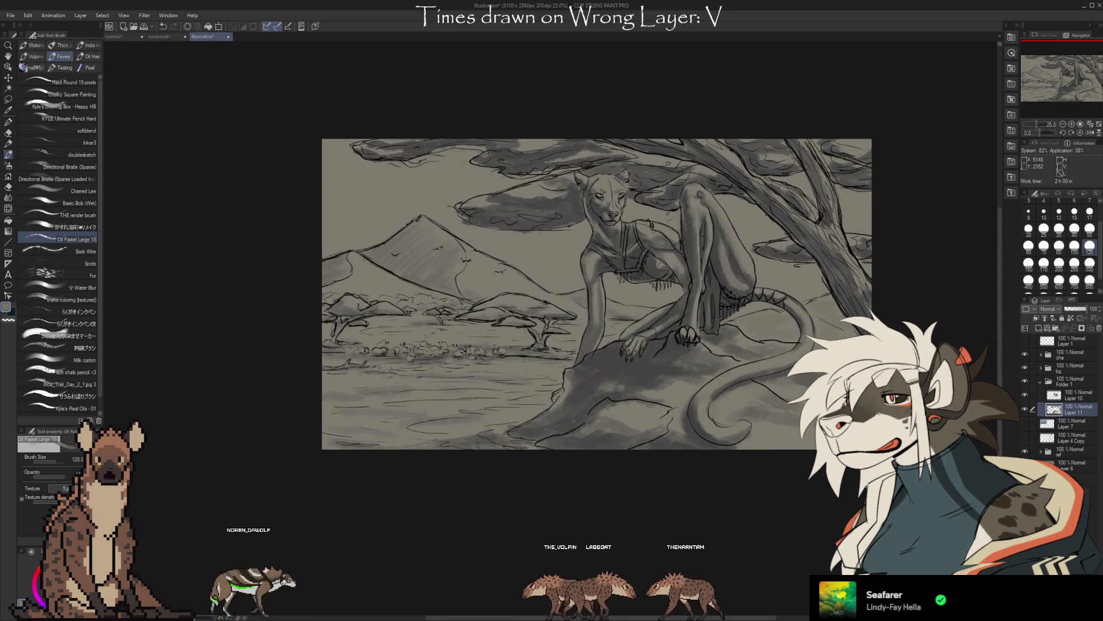
left_click(1065, 394)
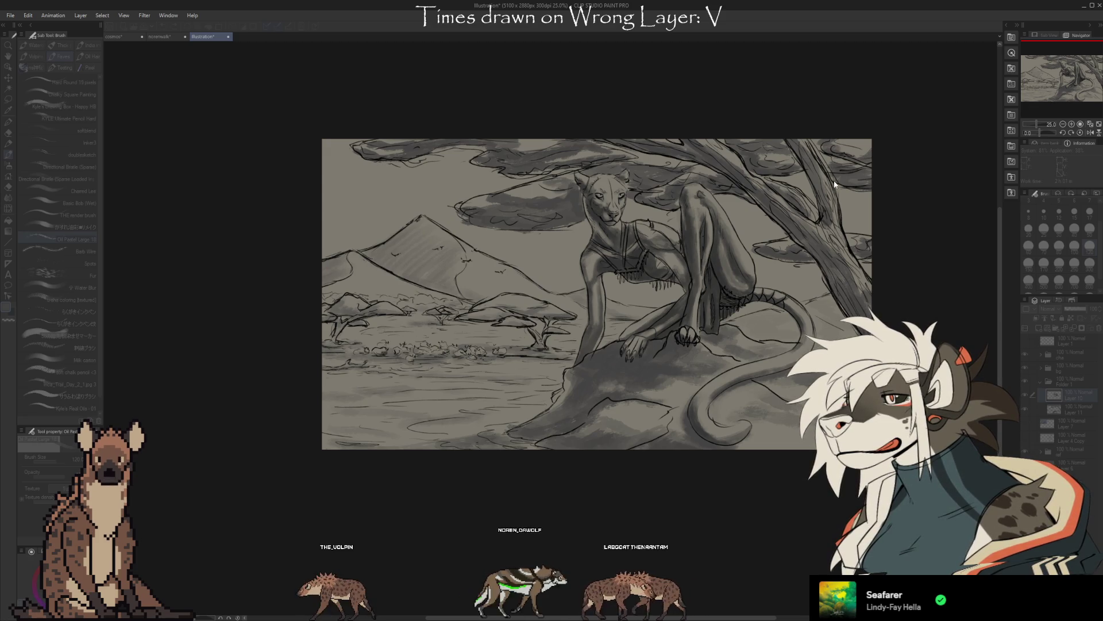
scroll(833, 180, "up", 2)
On the layer below, paint soft gray shading on the feline's torso and tidy it by erasing.
left_click_drag(871, 177, 894, 186)
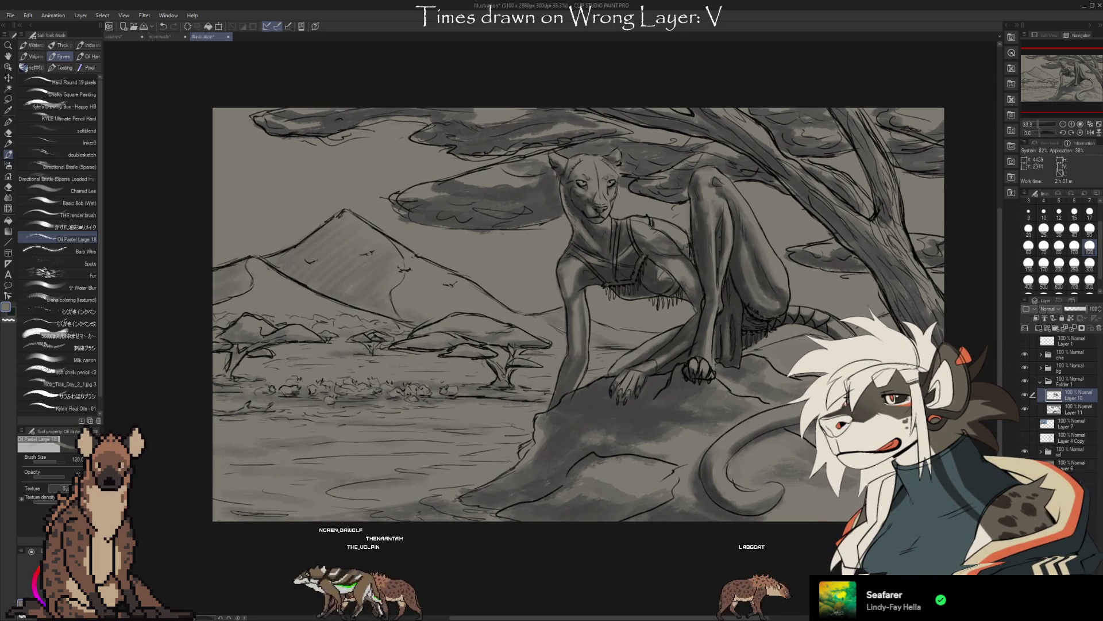
left_click_drag(624, 272, 627, 276)
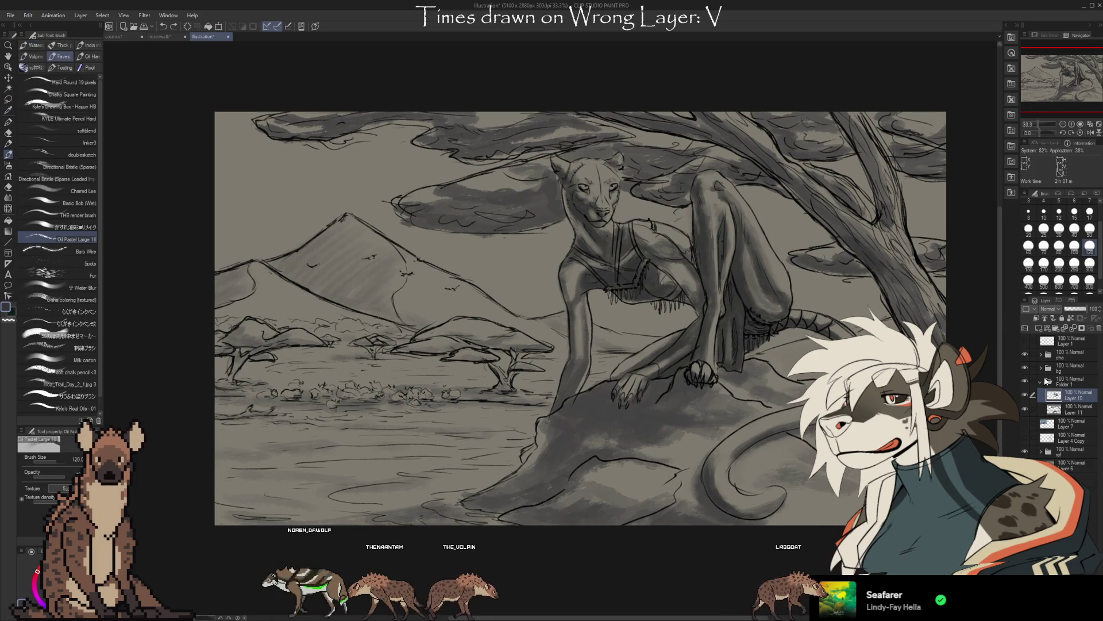
left_click(1080, 412)
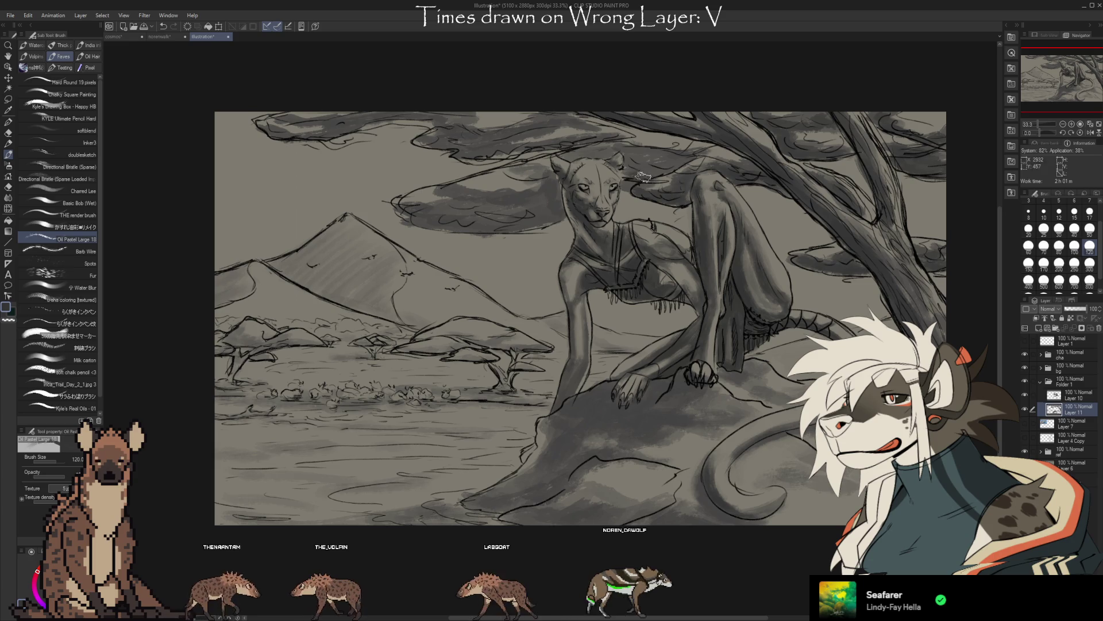
key("e")
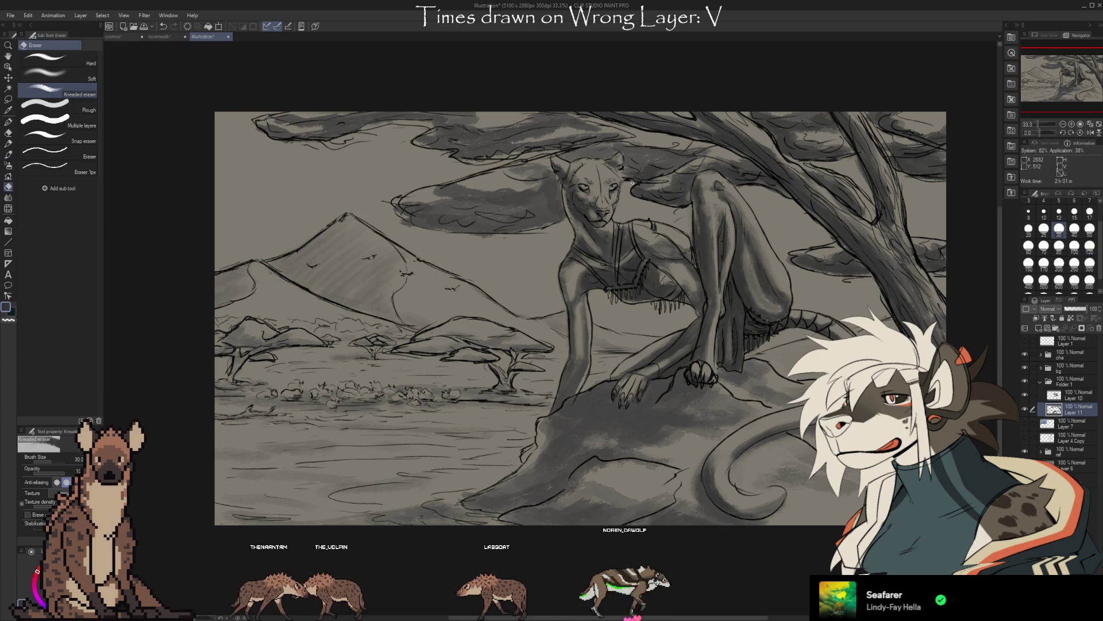
key("b")
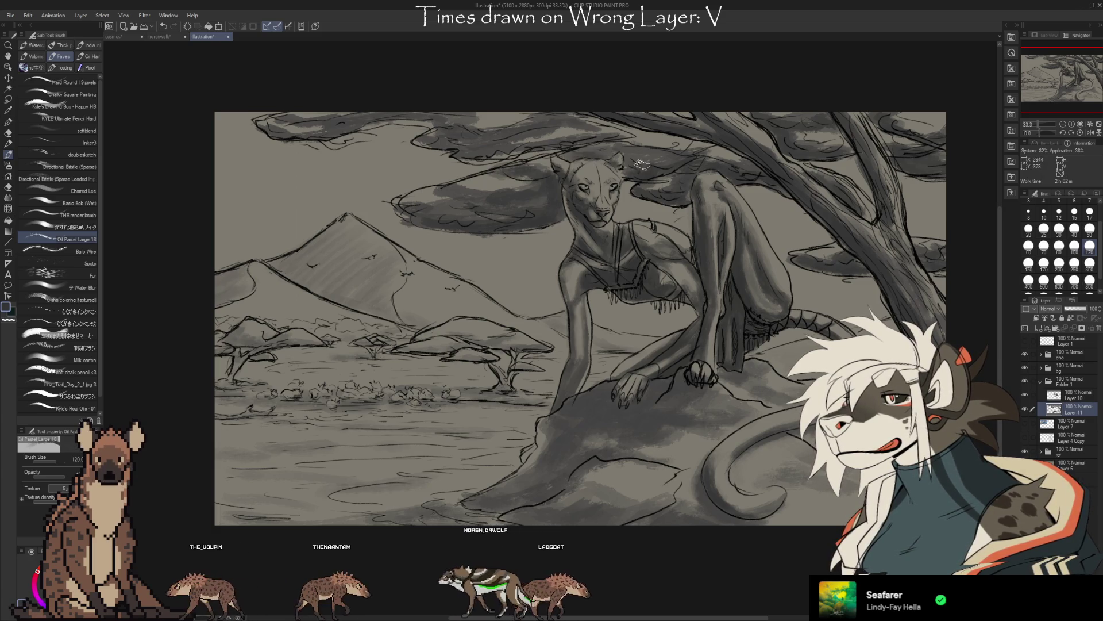
Clean up the shoulder shading edges with the Kneaded eraser and resume painting.
left_click_drag(603, 198, 611, 210)
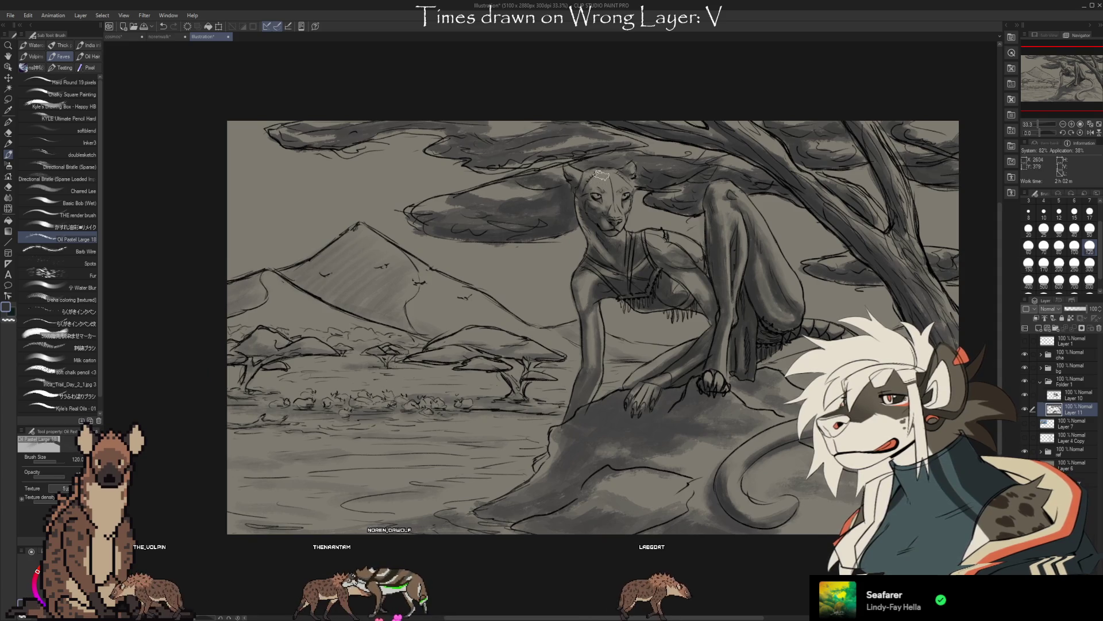
key("e")
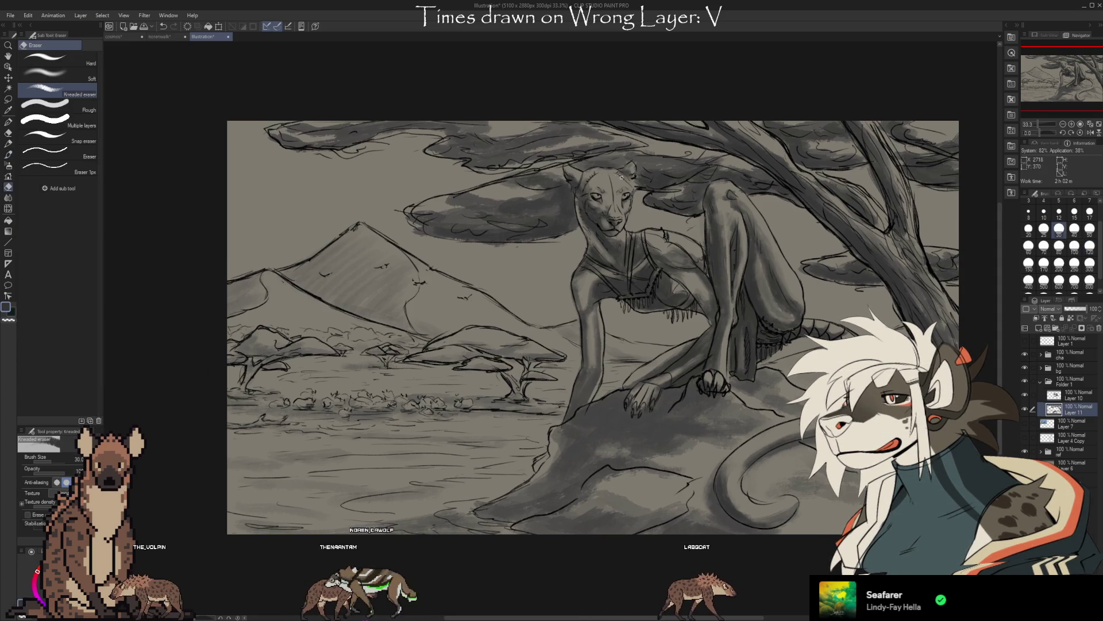
left_click_drag(664, 305, 680, 274)
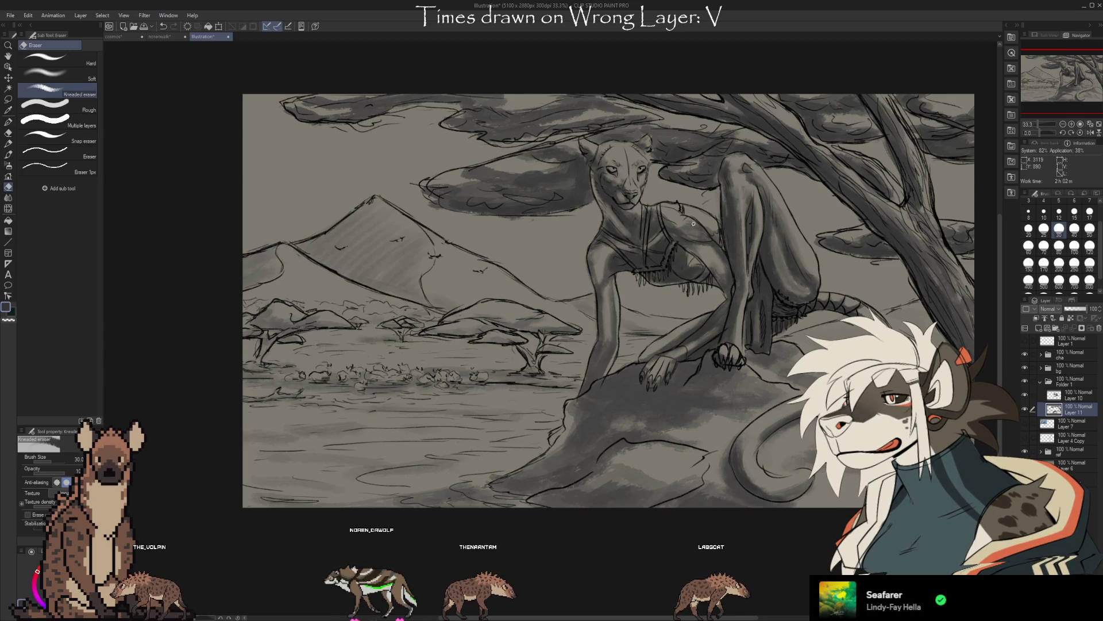
key("b")
left_click(1063, 393)
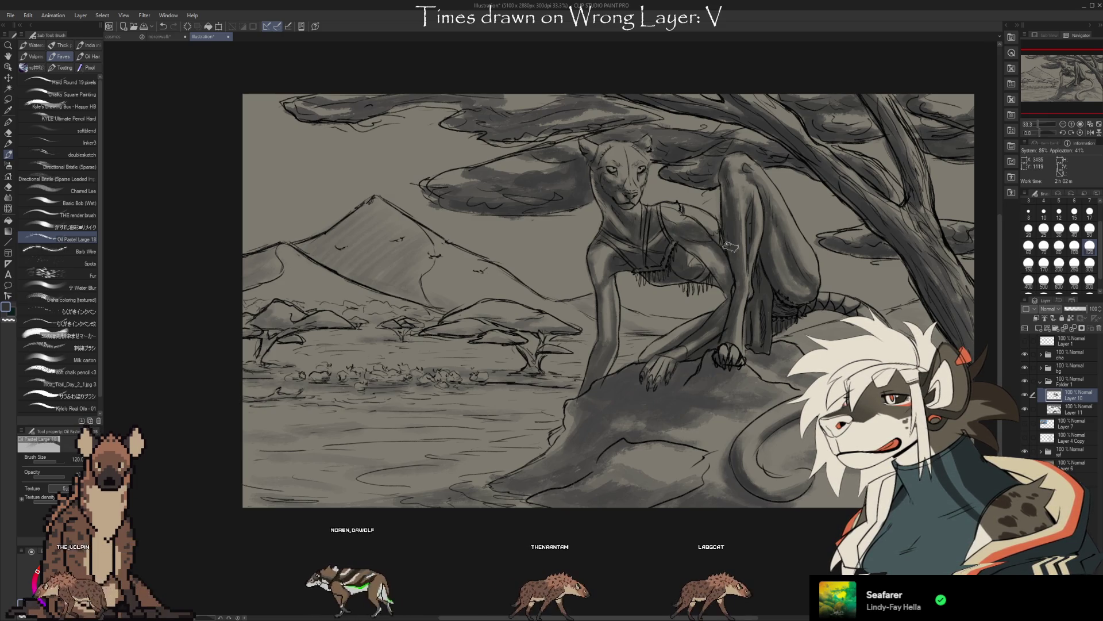
Shade the raised hind leg and haunch in darker sampled grays, softening edges with the eraser.
key("e")
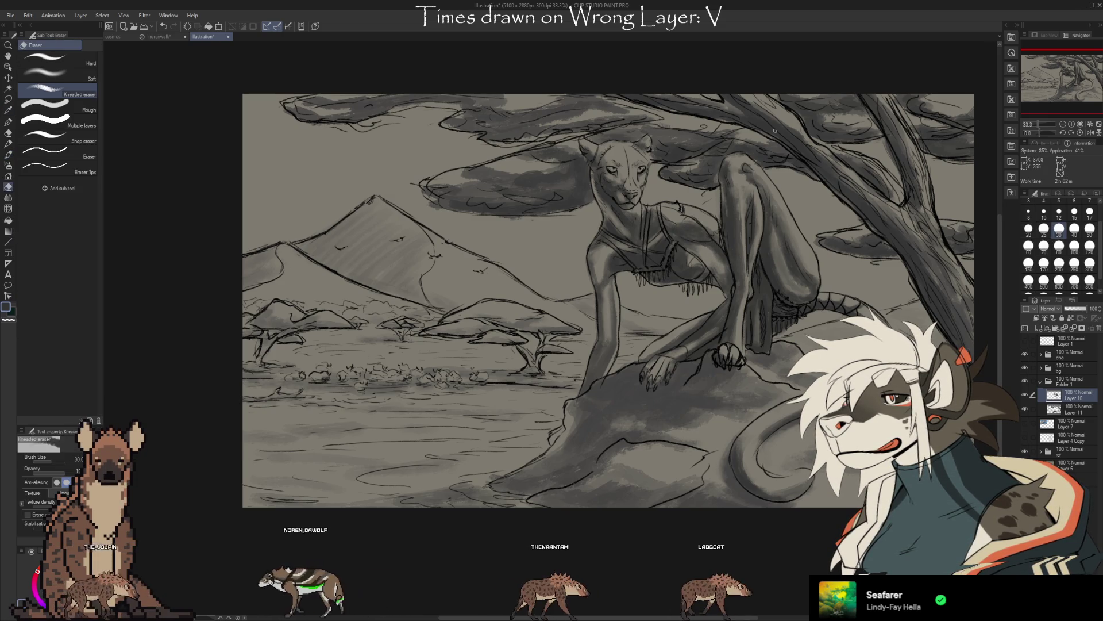
key("i")
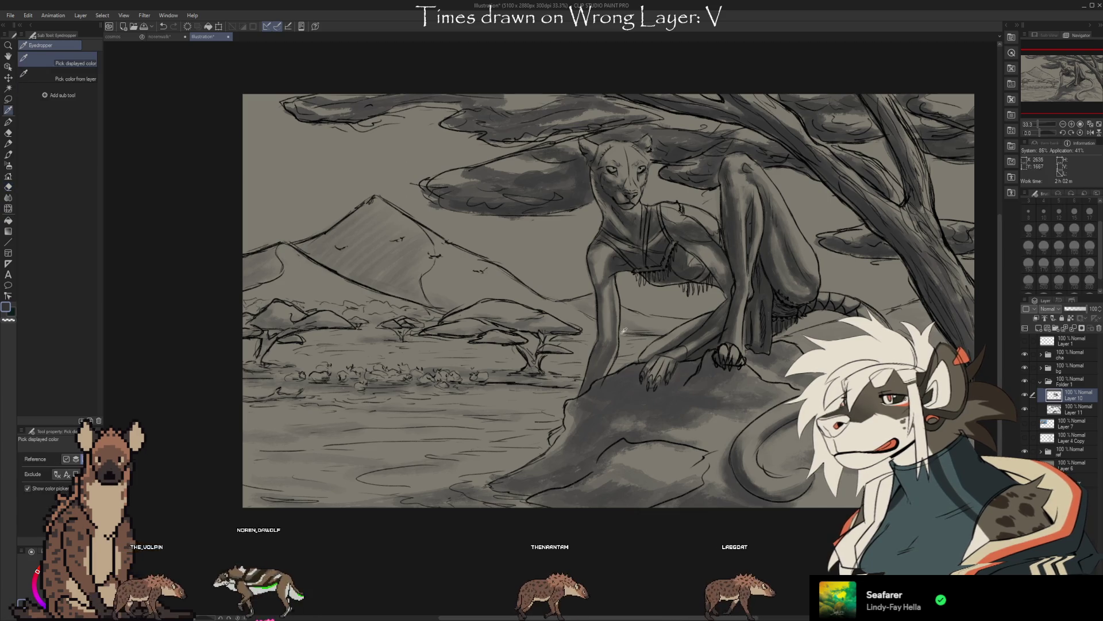
key("b")
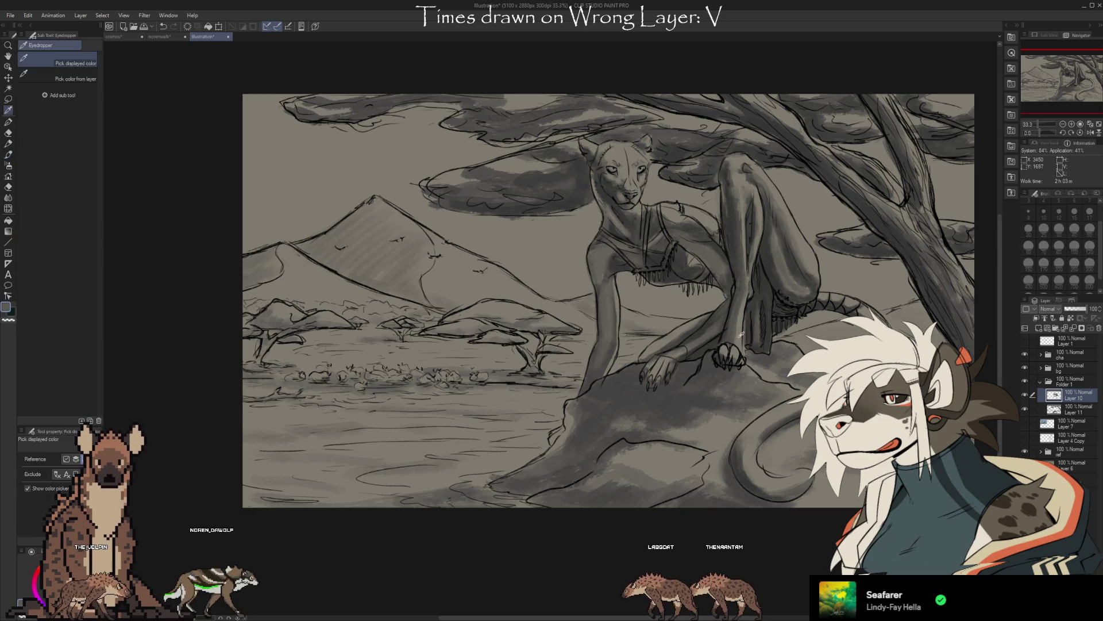
key("e")
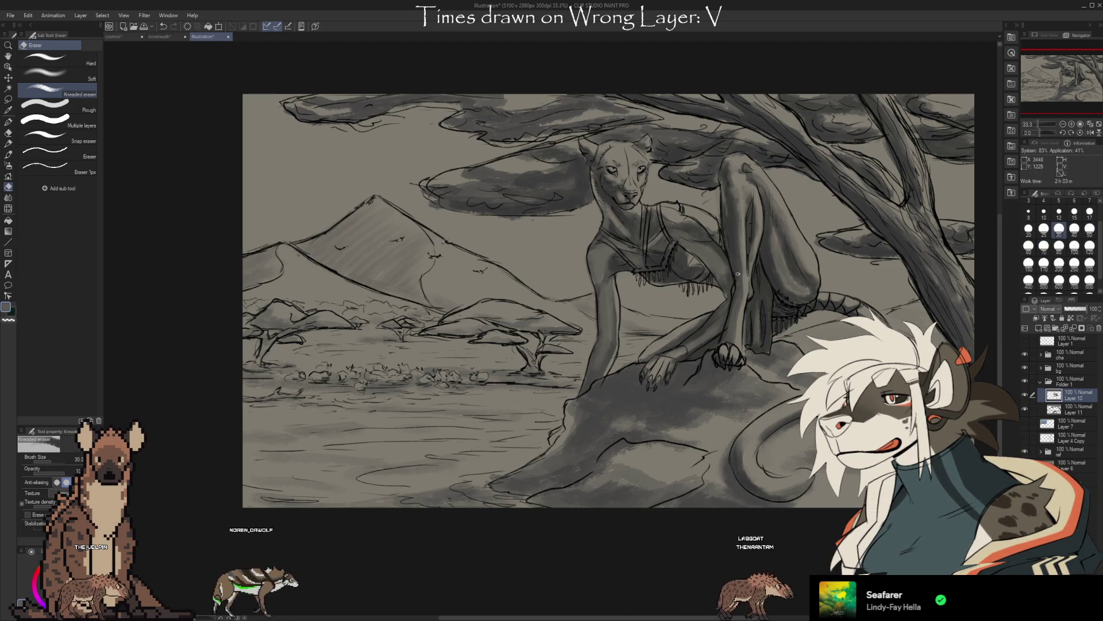
key("b")
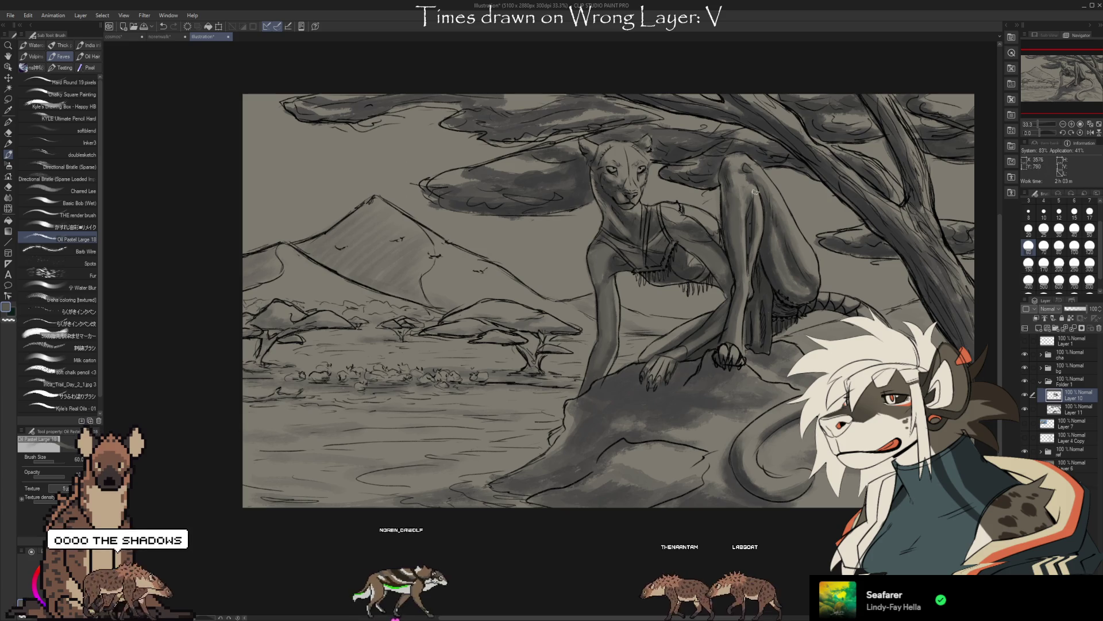
key("e")
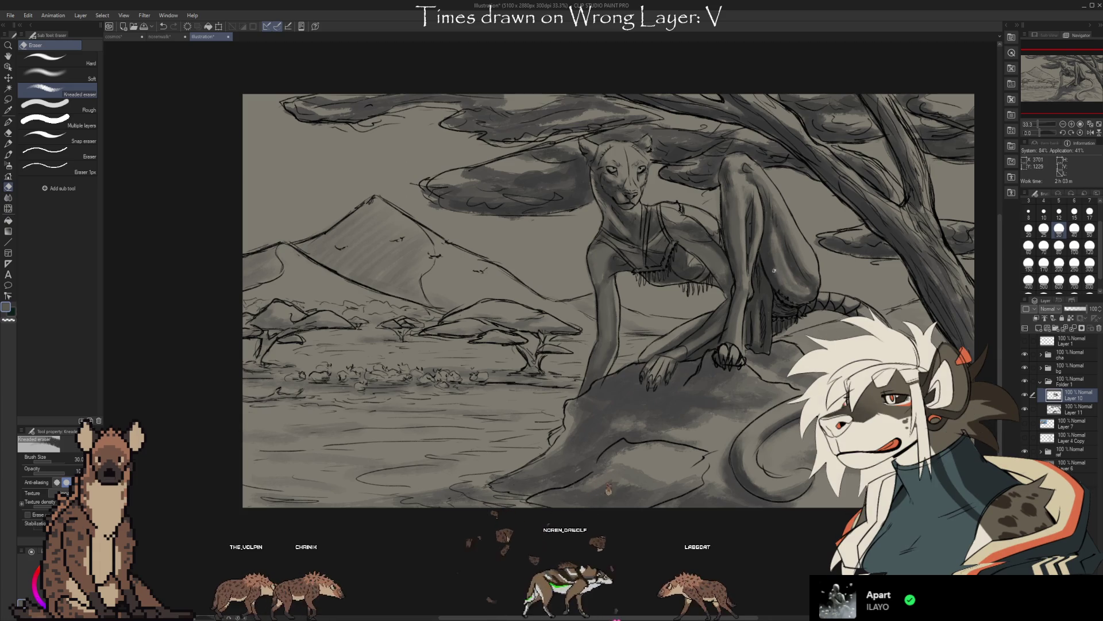
key("b")
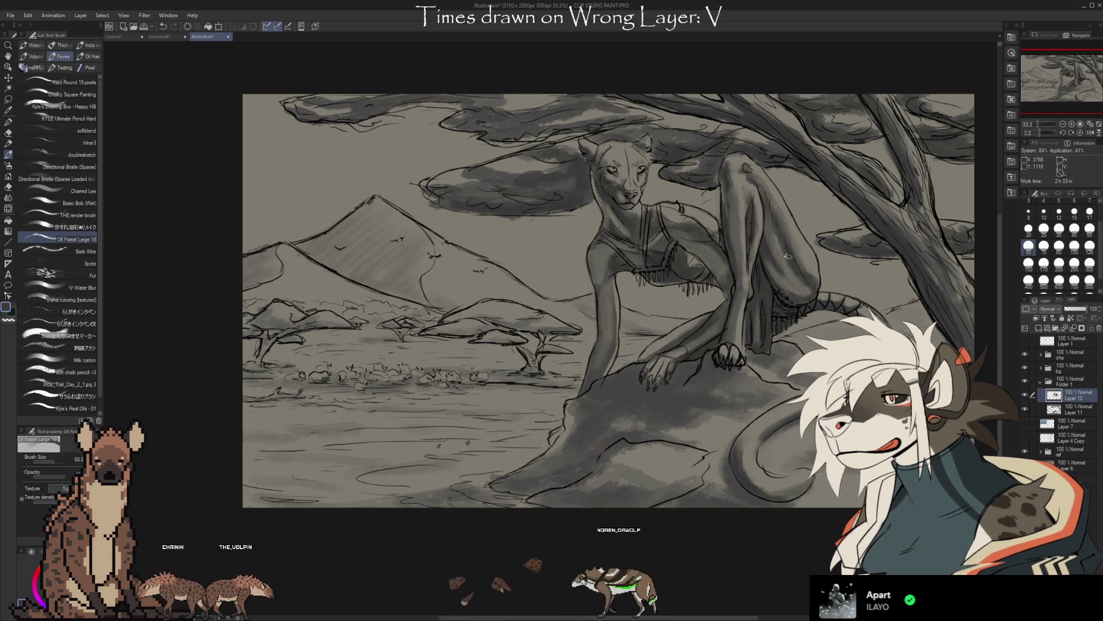
key("e")
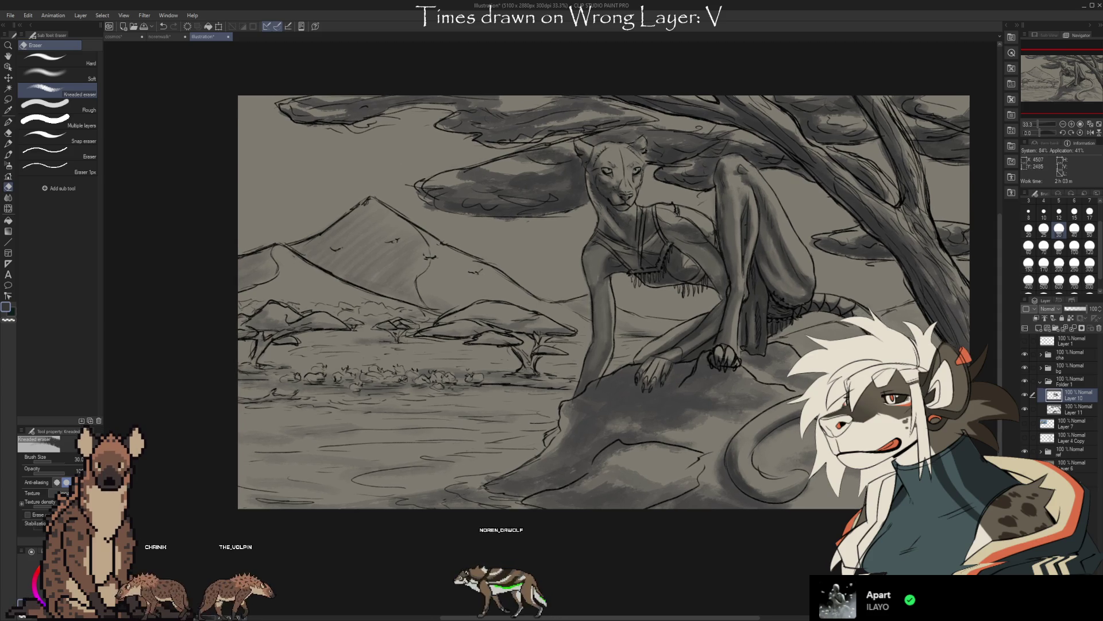
scroll(603, 311, "up", 1)
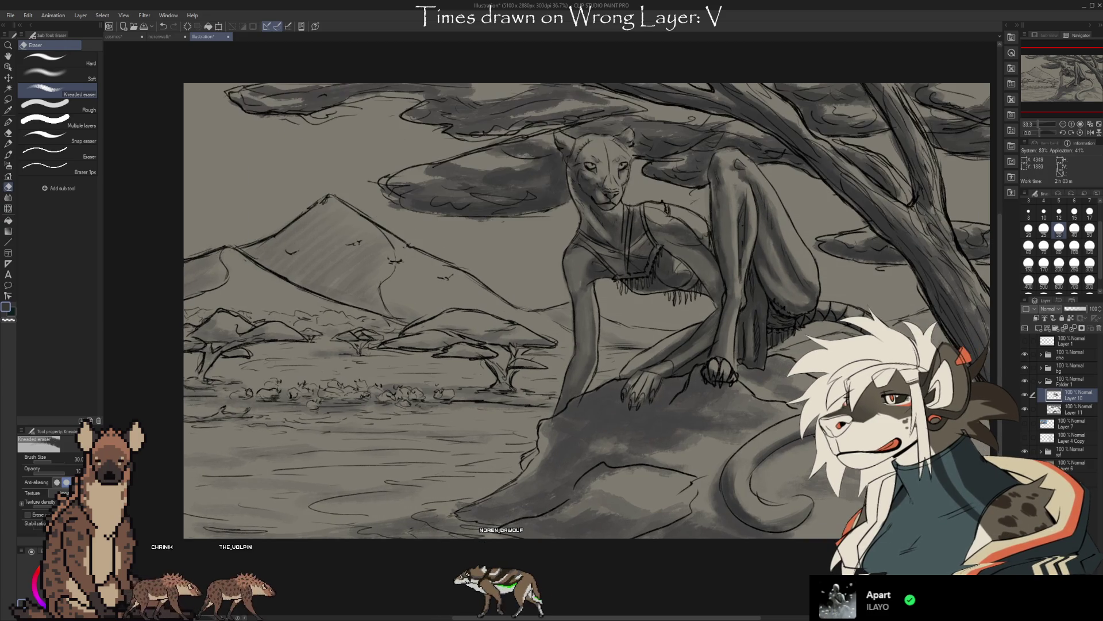
Sample a shading gray and lay a new stroke across the feline's chest.
key("i")
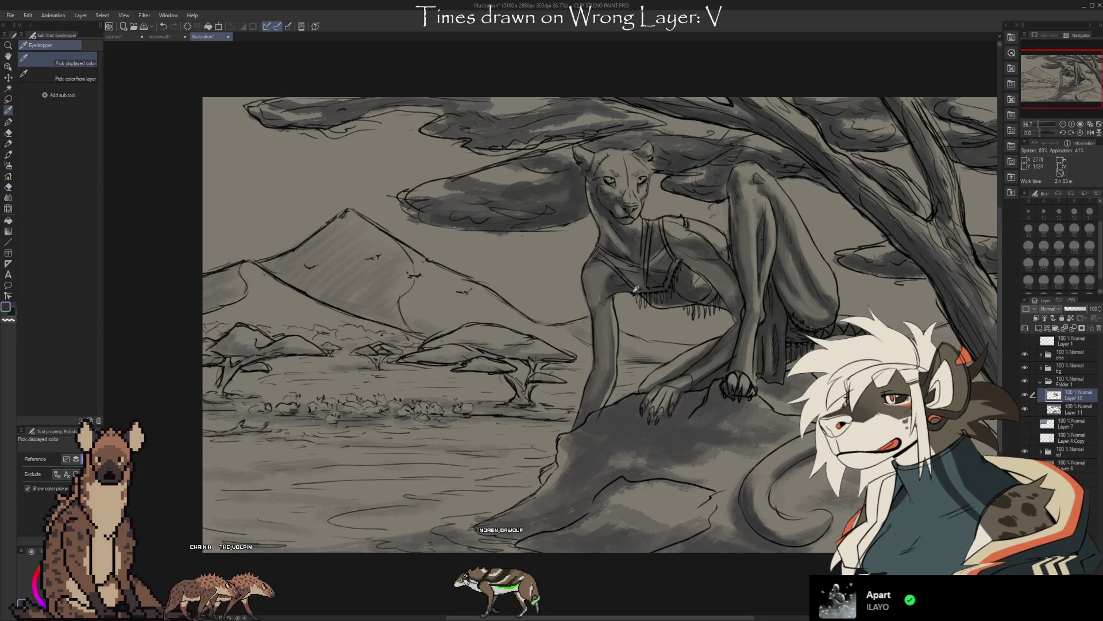
key("b")
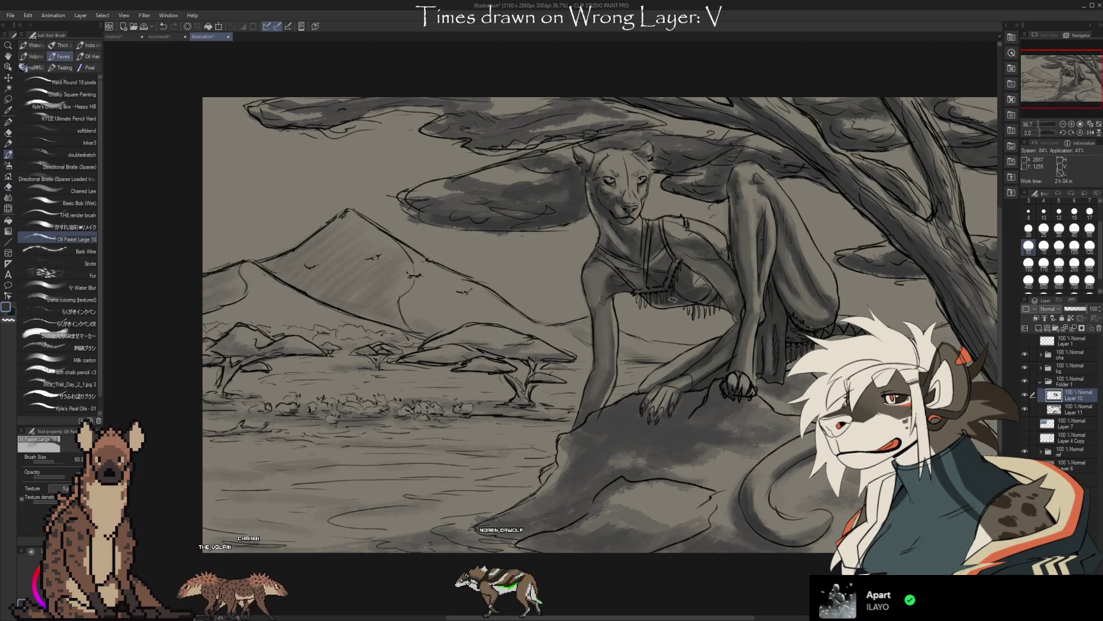
key("alt")
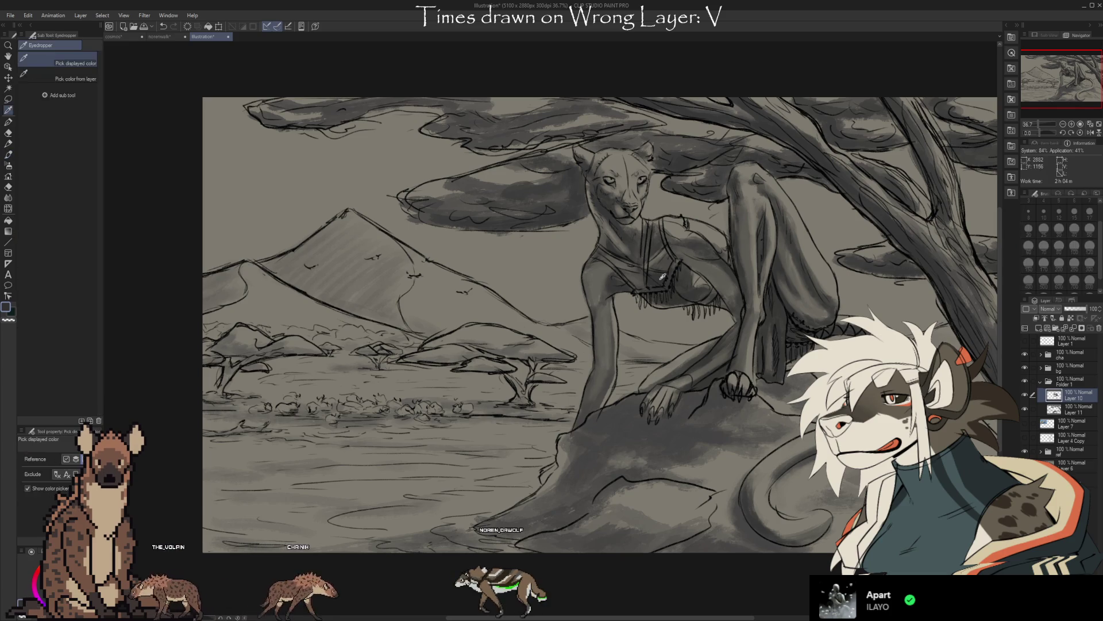
left_click_drag(671, 291, 638, 276)
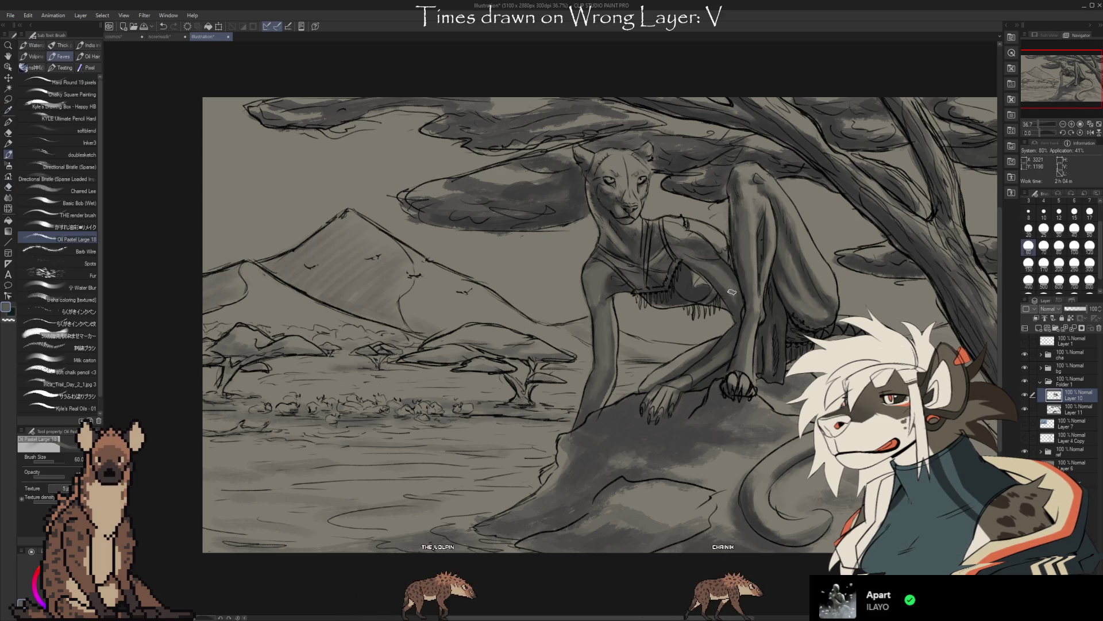
Shape the chest and shoulder shading by lifting lighter patches with the Kneaded eraser.
key("e")
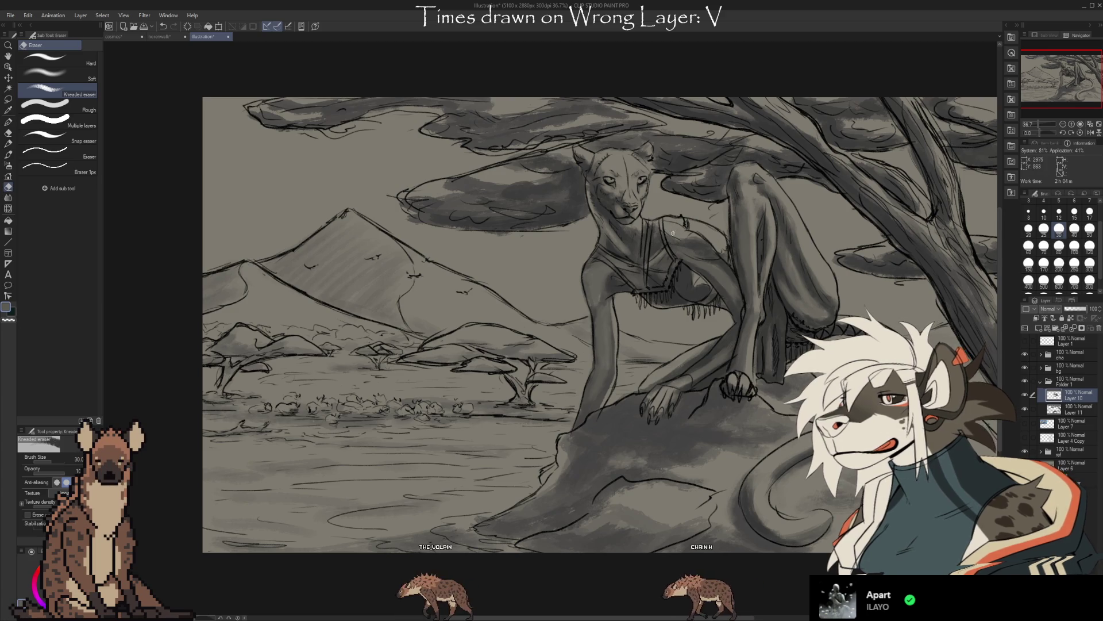
key("b")
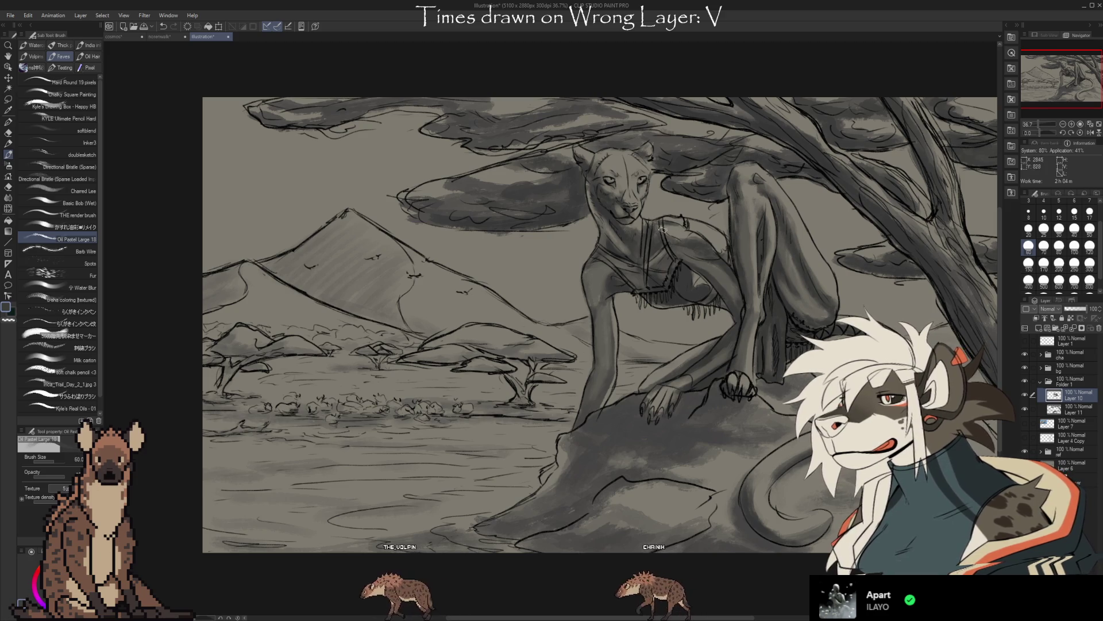
key("e")
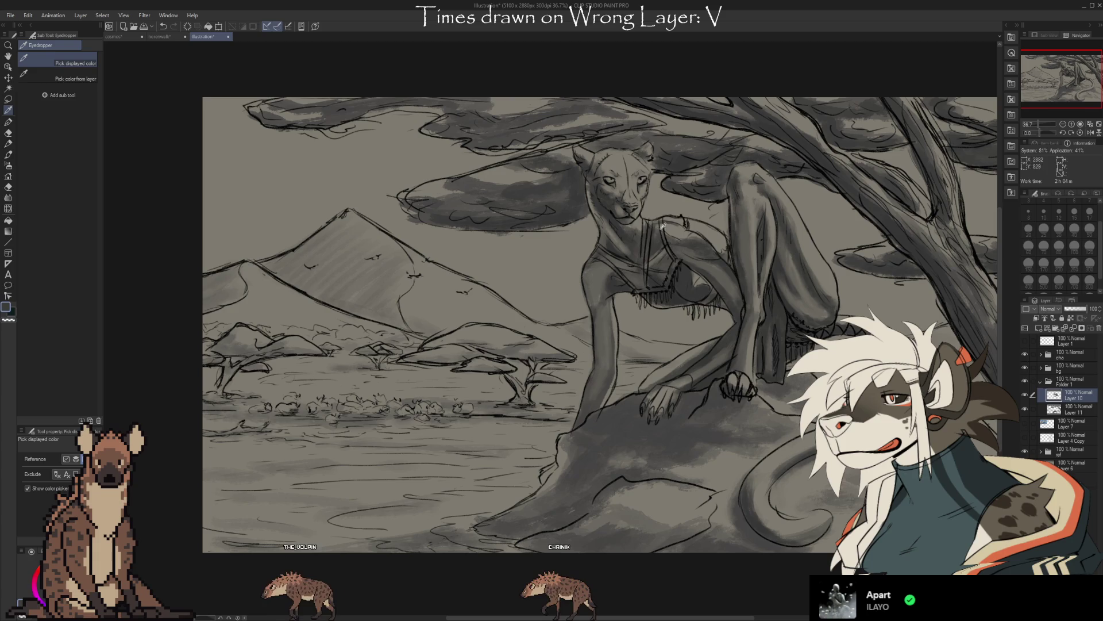
key("b")
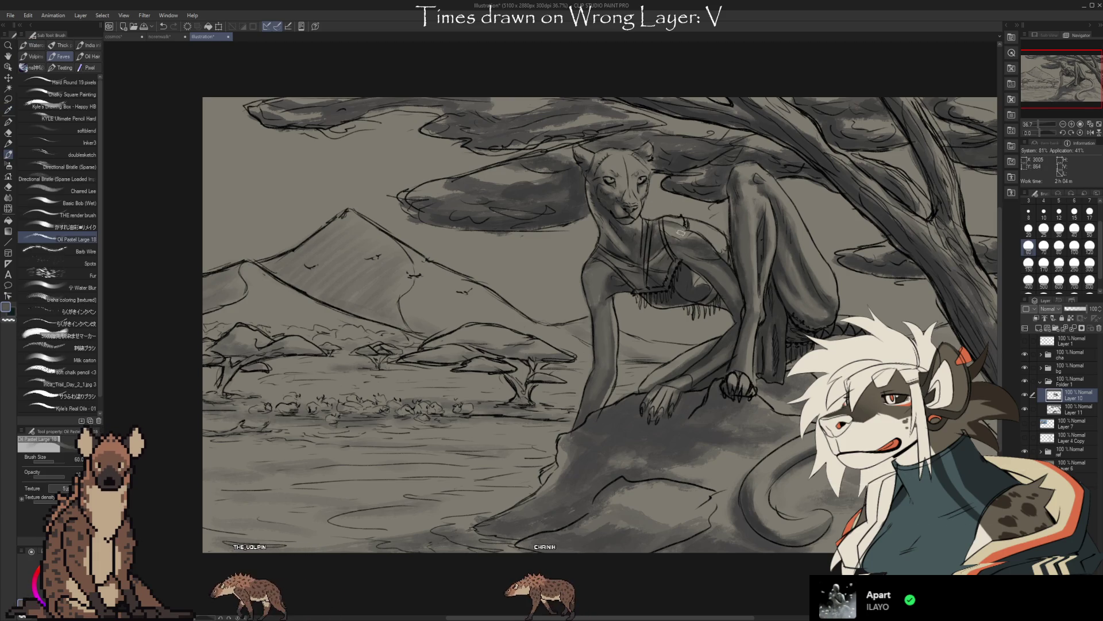
key("e")
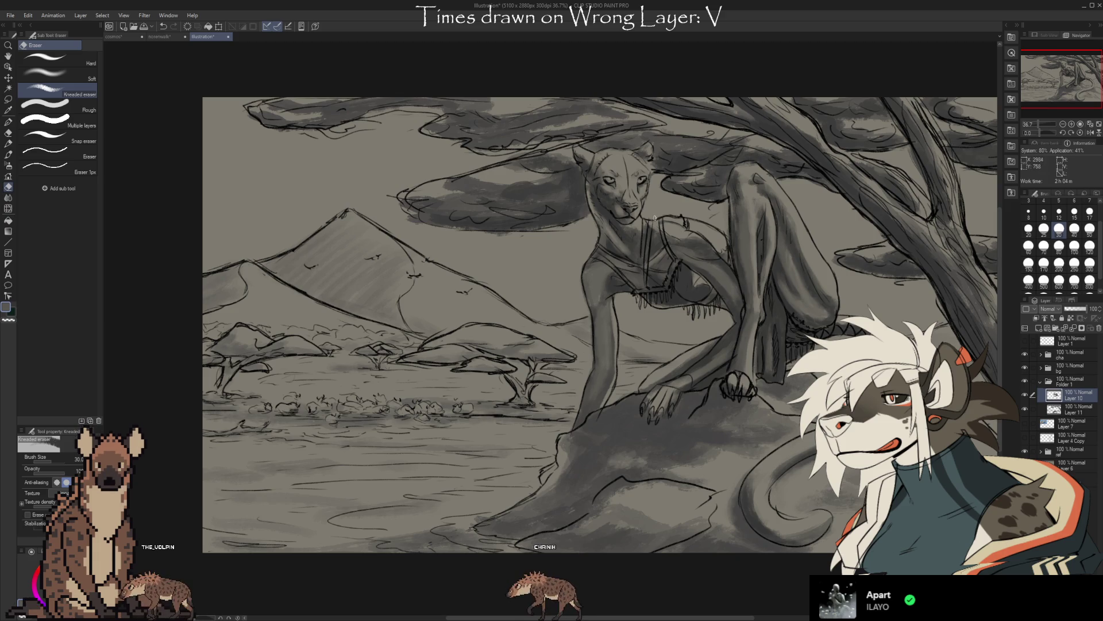
scroll(604, 302, "up", 3)
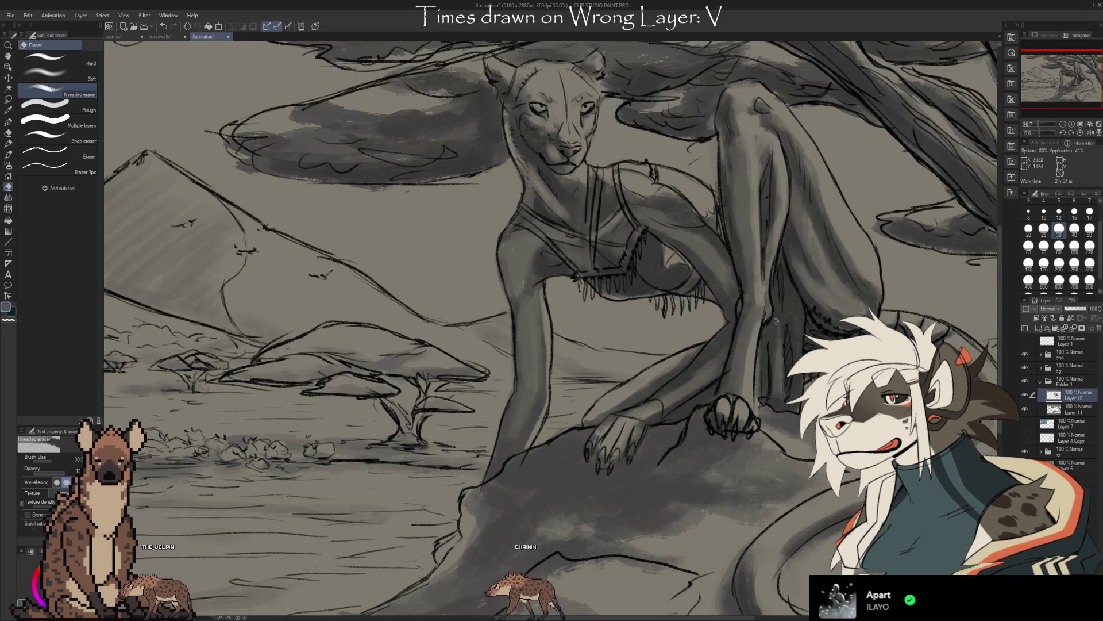
Alternate brush and eraser to touch up shading while shifting the zoomed view of the feline.
left_click_drag(643, 293, 666, 323)
key("b")
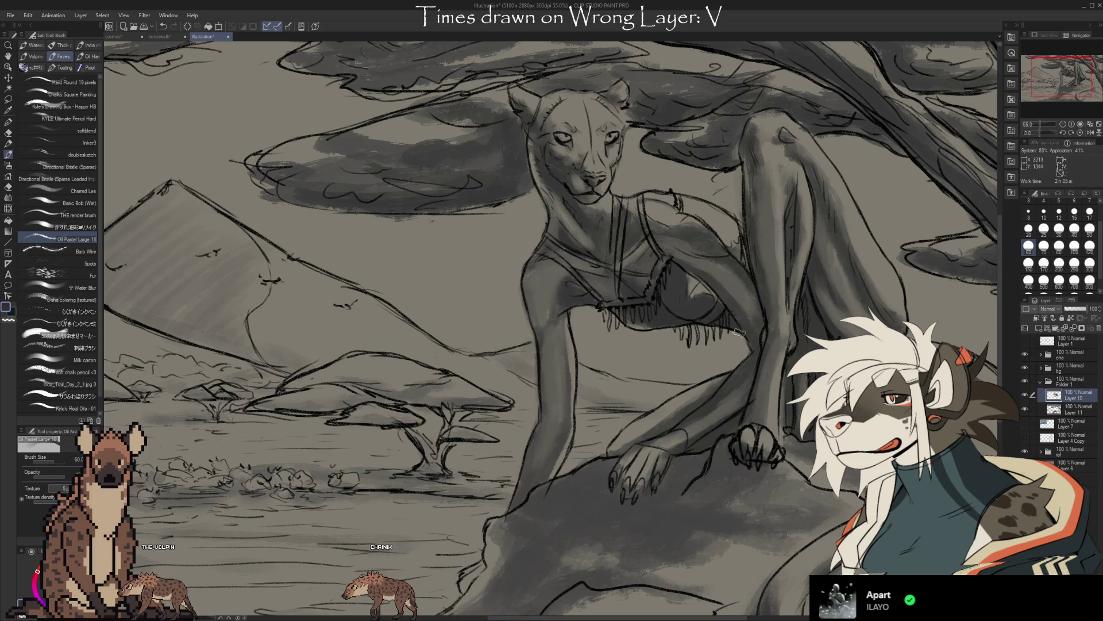
key("e")
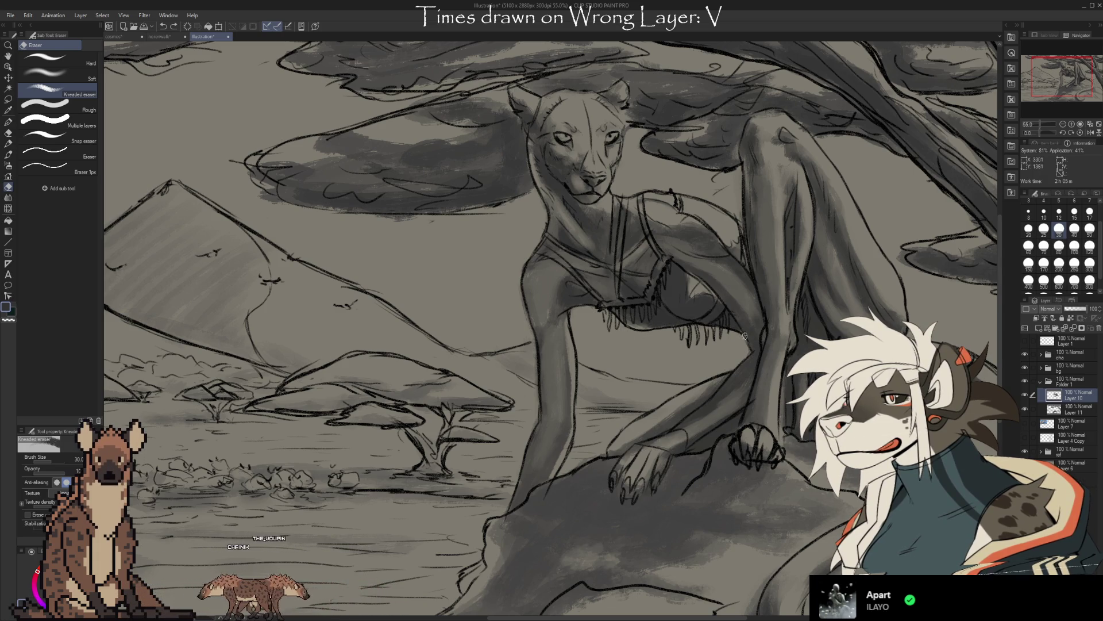
key("b")
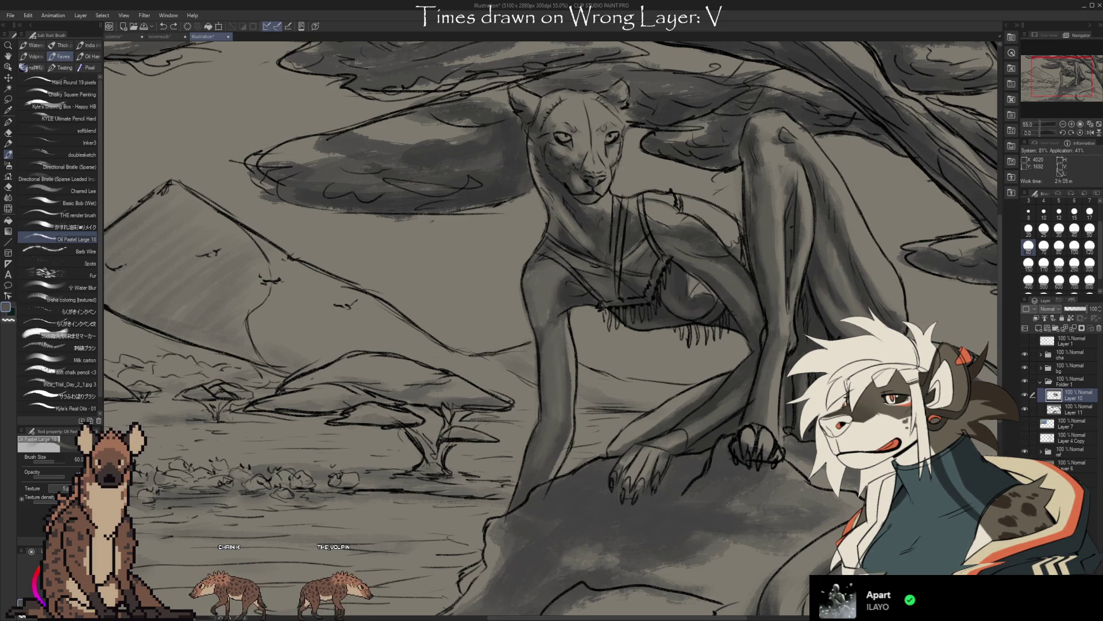
left_click_drag(647, 317, 697, 365)
Sample a gray from the artwork with the Eyedropper as the drawing colour and pan toward the legs.
key("i")
left_click(711, 328)
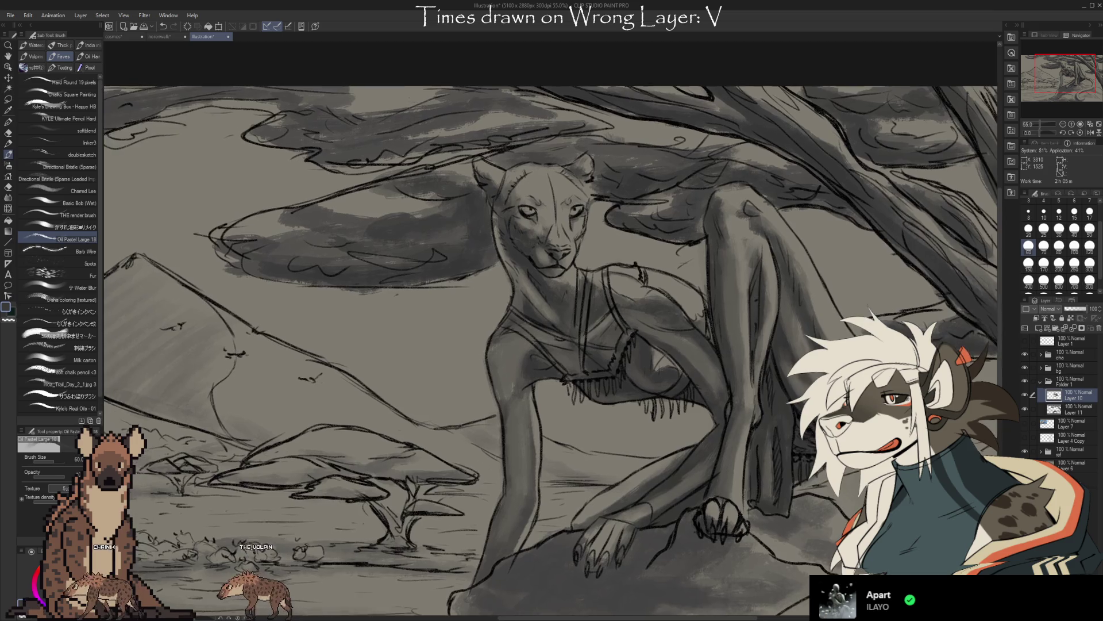
left_click_drag(754, 124, 769, 369)
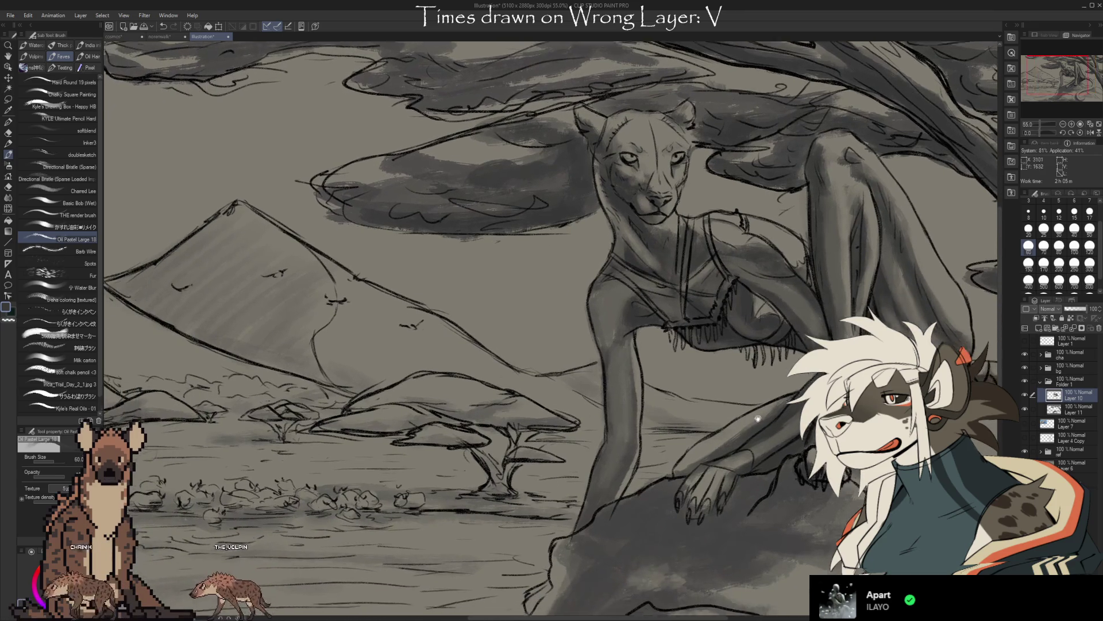
scroll(771, 370, "up", 3)
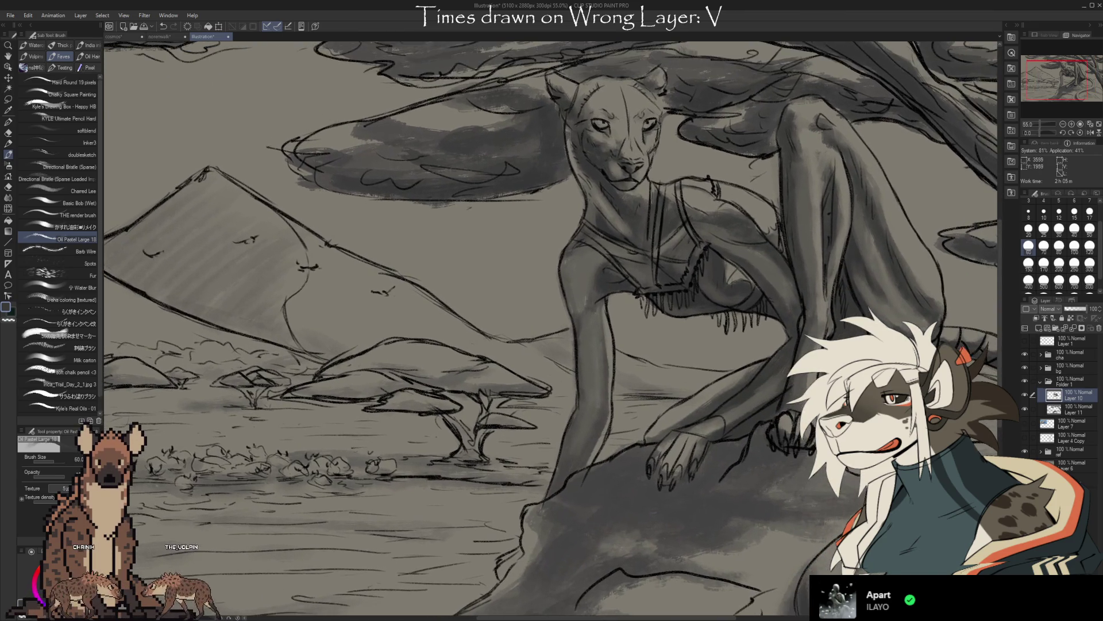
scroll(647, 345, "up", 3)
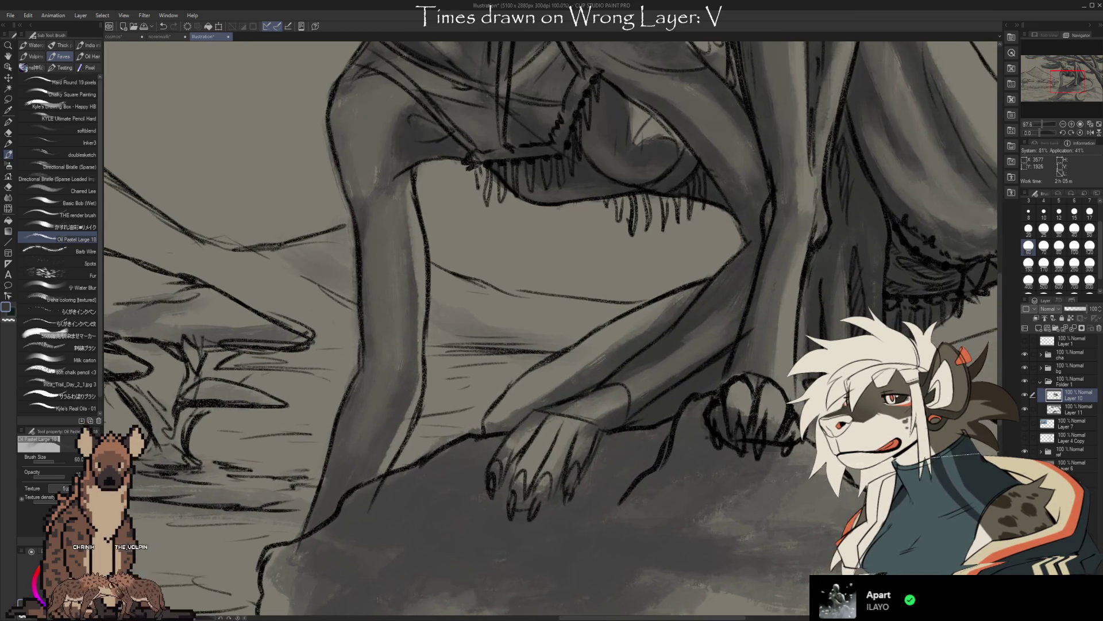
scroll(647, 345, "up", 2)
left_click_drag(552, 130, 603, 431)
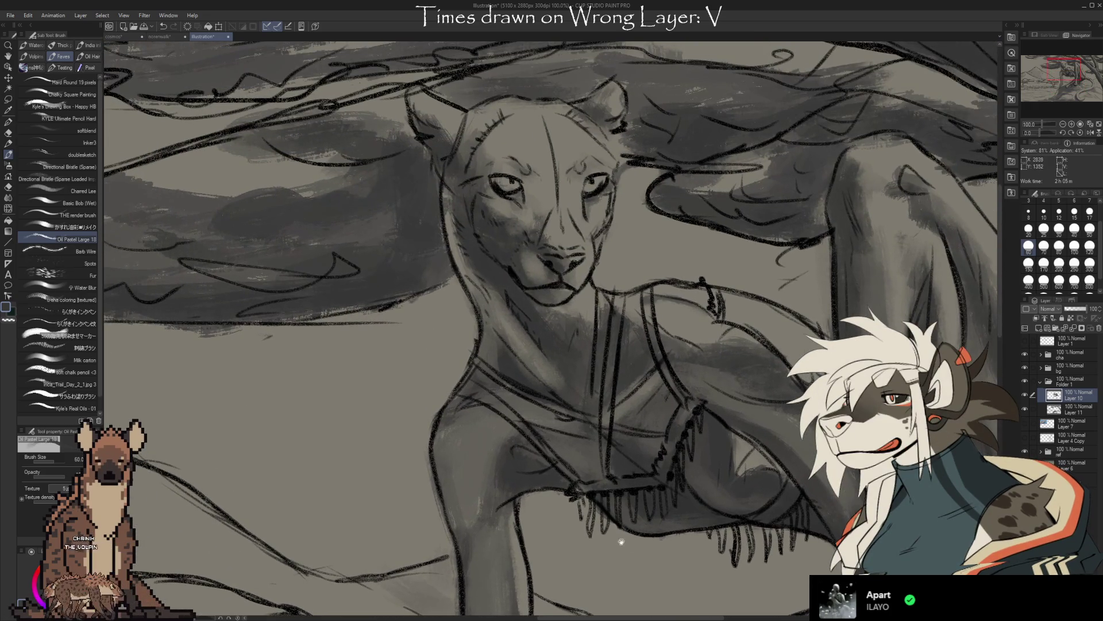
left_click_drag(552, 517, 604, 129)
left_click_drag(552, 431, 639, 259)
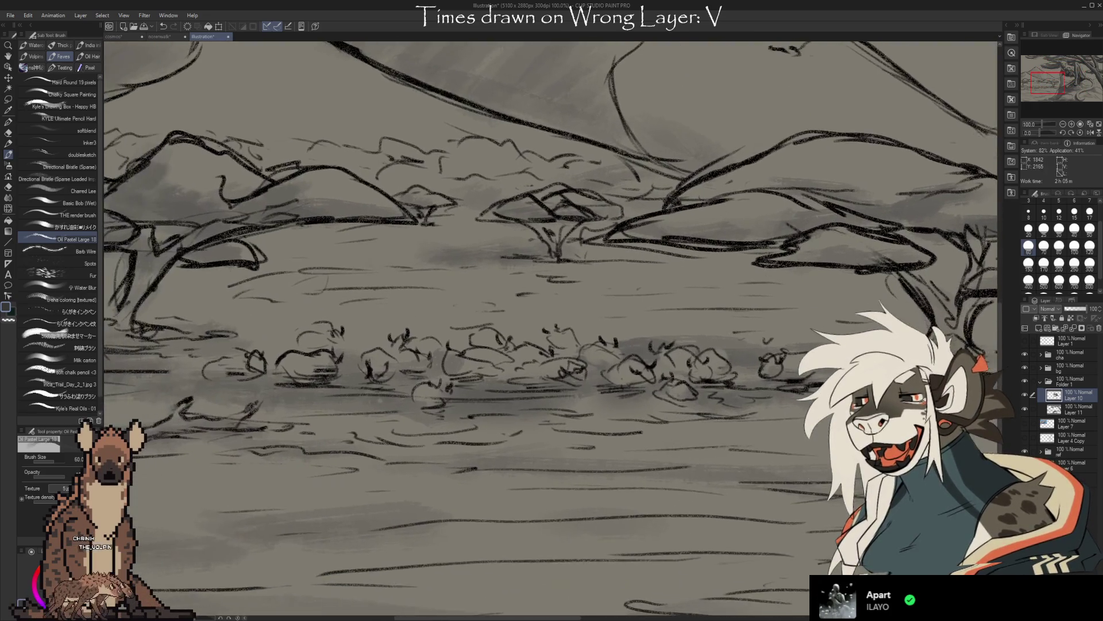
scroll(679, 440, "down", 3)
scroll(678, 440, "down", 2)
scroll(679, 440, "down", 1)
scroll(679, 439, "down", 1)
mouse_move(776, 470)
left_mouse_down()
mouse_move(689, 443)
mouse_move(772, 448)
mouse_move(727, 436)
left_mouse_up()
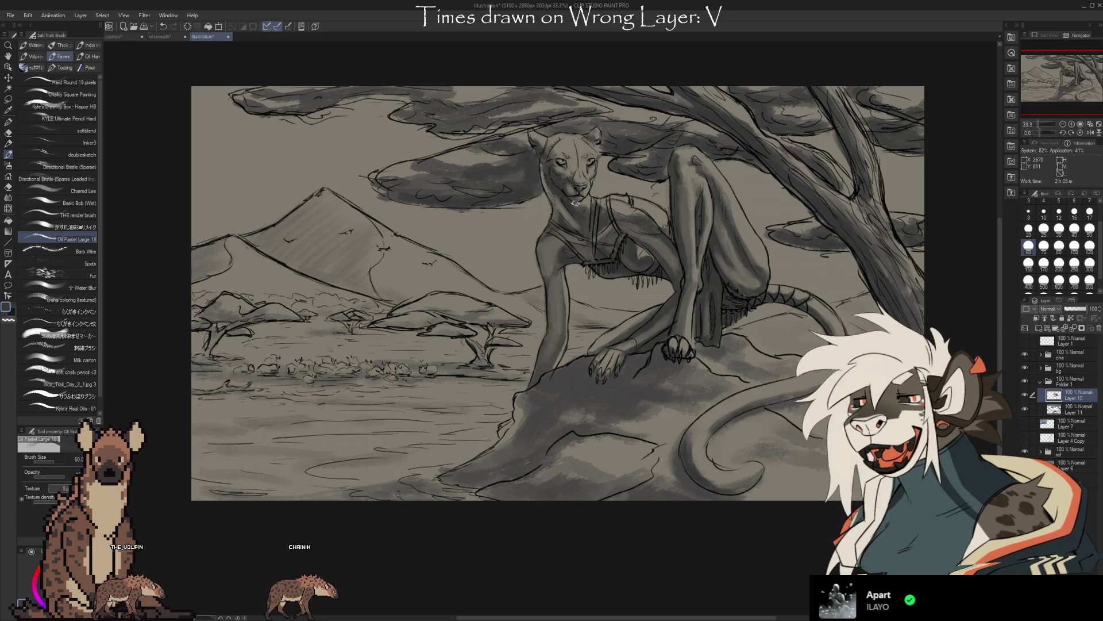
scroll(574, 202, "up", 4)
scroll(573, 203, "up", 3)
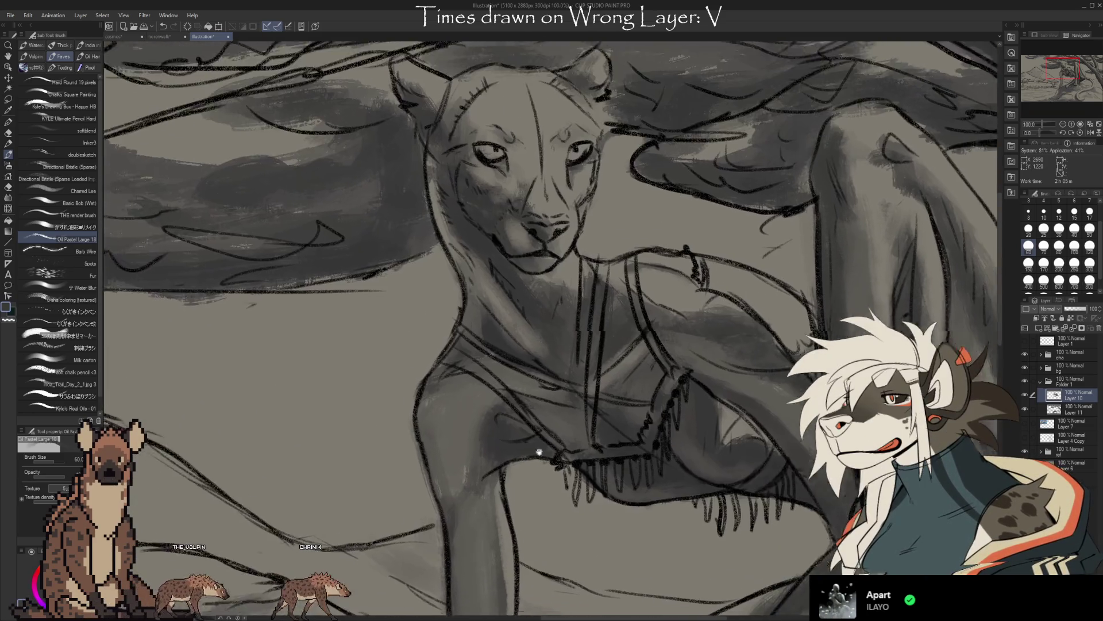
left_click_drag(588, 497, 552, 172)
mouse_move(551, 518)
left_mouse_down()
mouse_move(527, 446)
mouse_move(776, 518)
left_mouse_up()
scroll(553, 258, "up", 3)
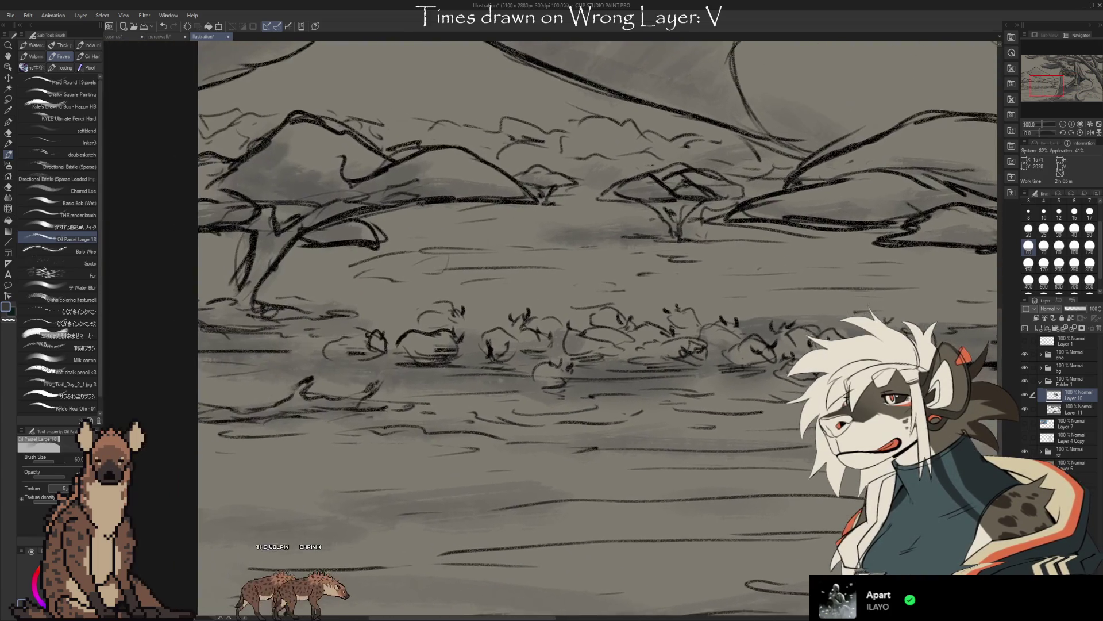
left_click_drag(604, 172, 729, 398)
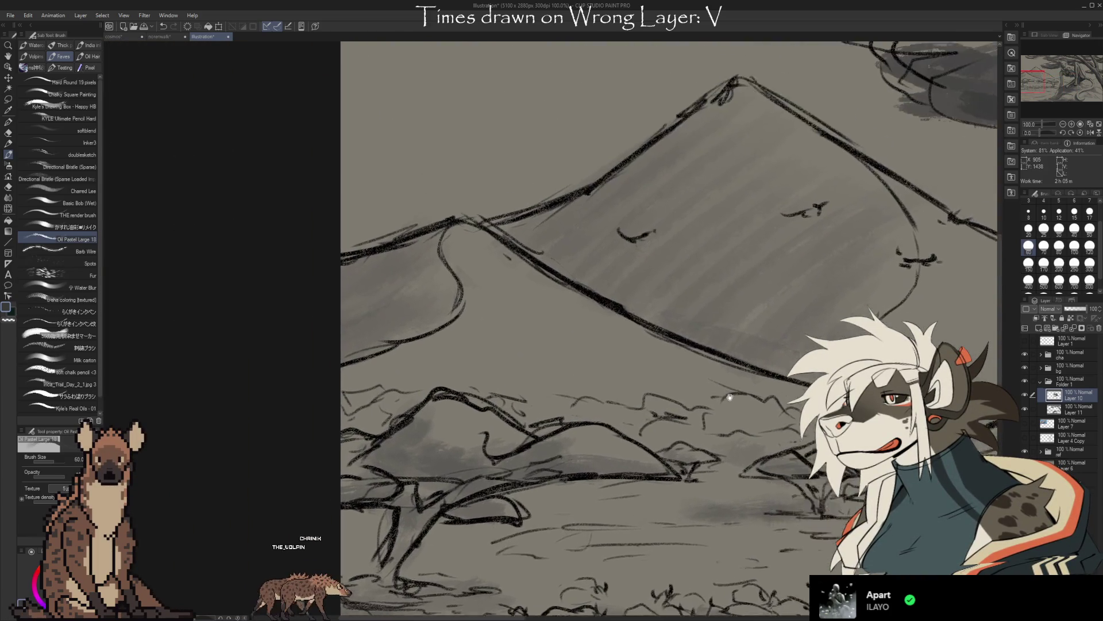
scroll(728, 398, "up", 3)
left_click_drag(728, 398, 652, 437)
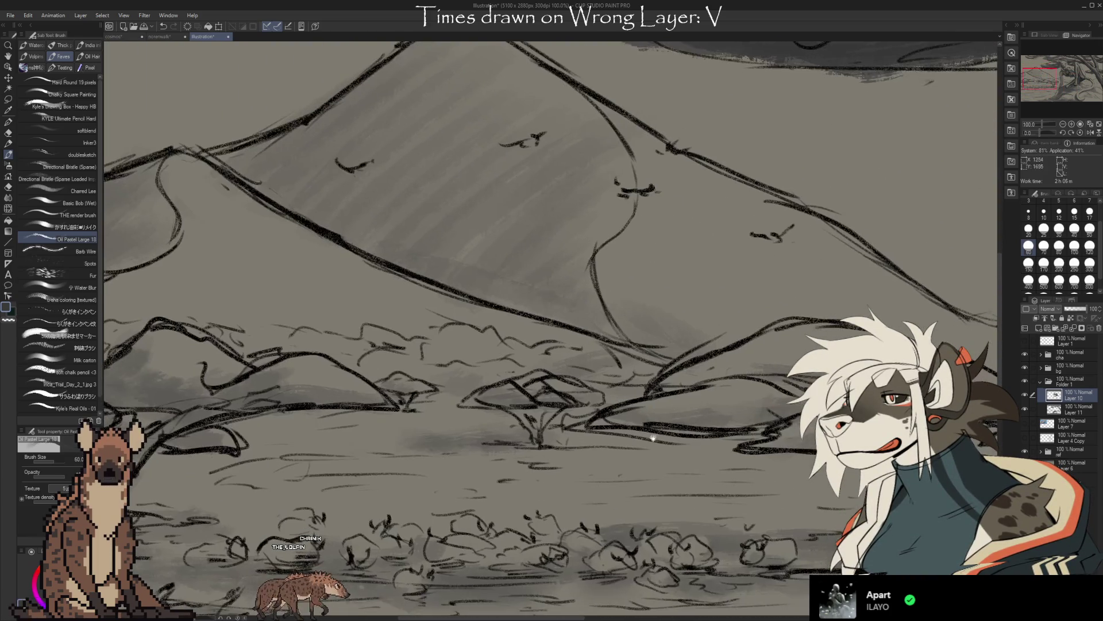
scroll(652, 437, "up", 3)
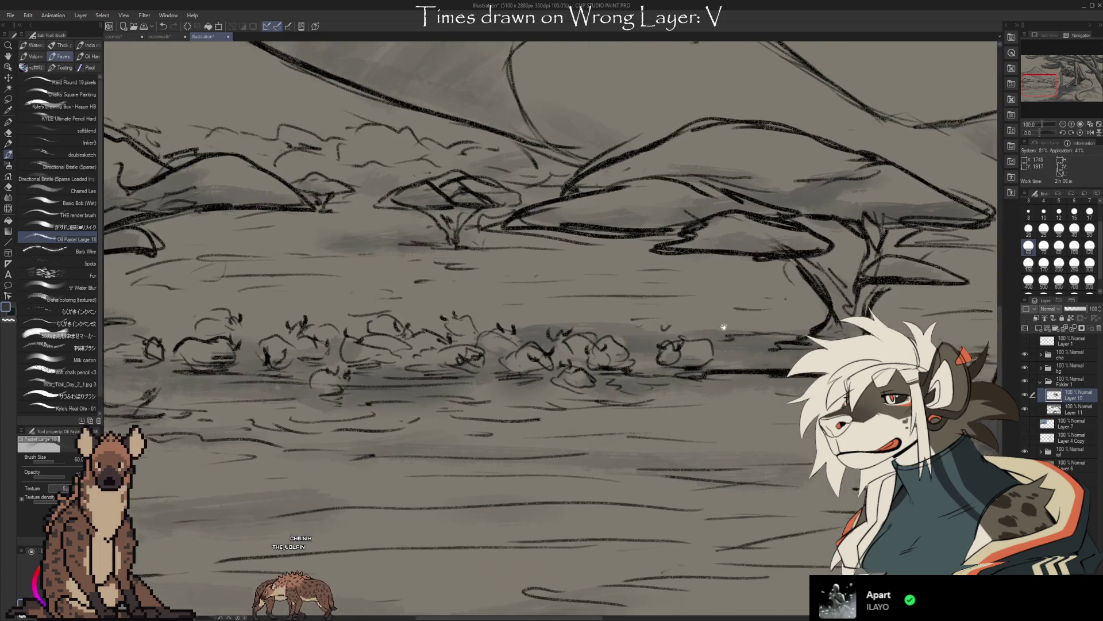
left_click_drag(604, 389, 783, 320)
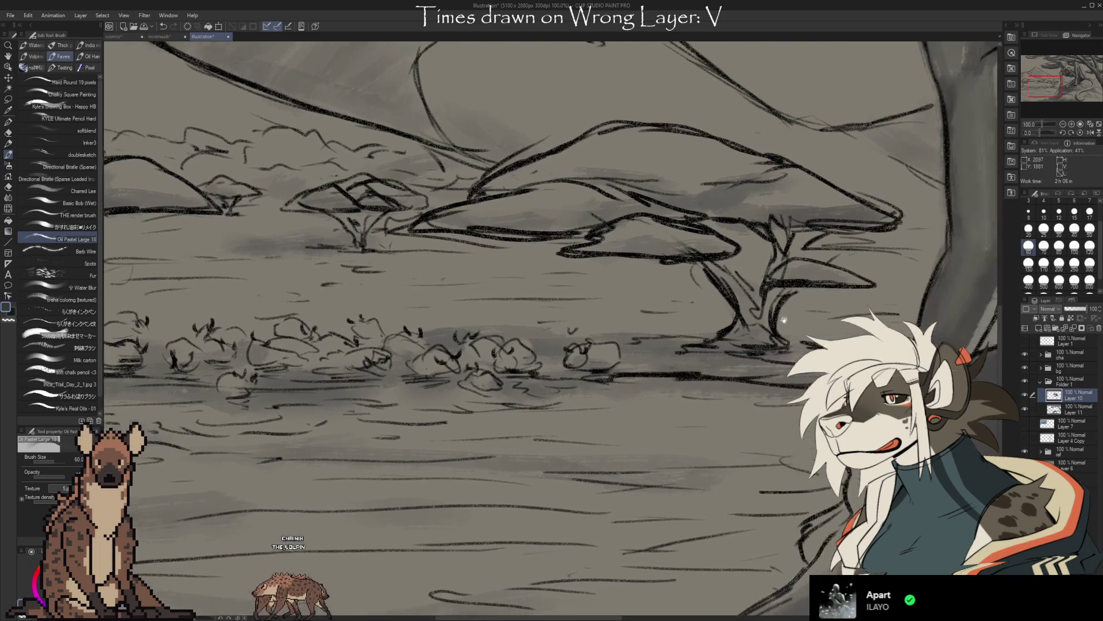
scroll(784, 321, "down", 3)
left_click_drag(604, 173, 630, 431)
mouse_move(630, 345)
left_mouse_down()
mouse_move(630, 401)
mouse_move(432, 258)
left_mouse_up()
mouse_move(604, 389)
left_mouse_down()
mouse_move(717, 398)
mouse_move(517, 215)
left_mouse_up()
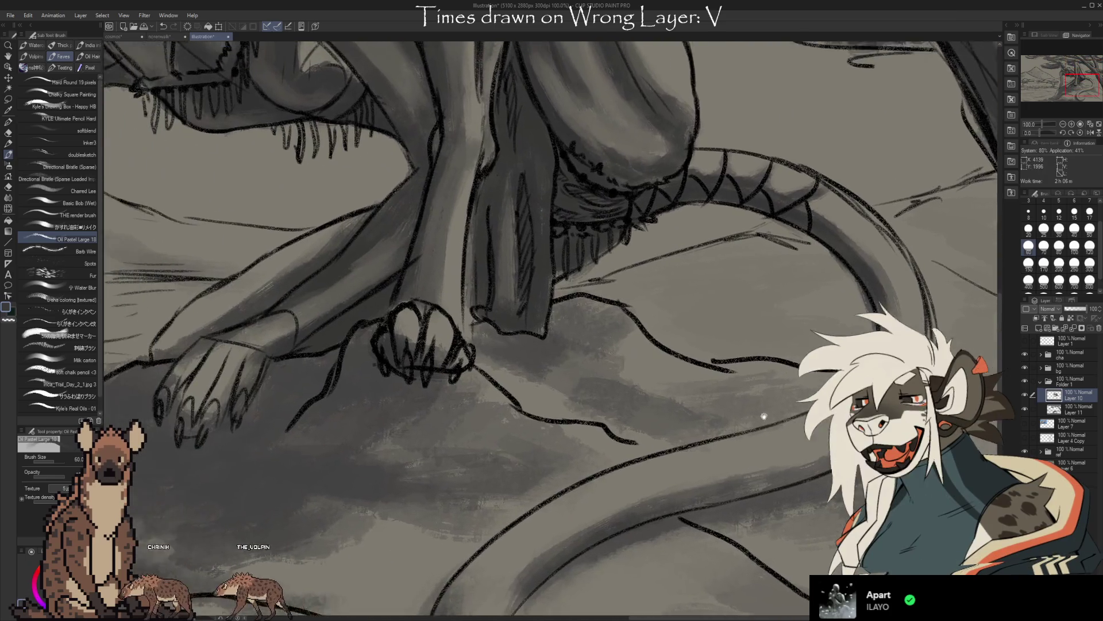
mouse_move(603, 259)
left_mouse_down()
mouse_move(742, 424)
mouse_move(603, 560)
left_mouse_up()
scroll(604, 344, "down", 3)
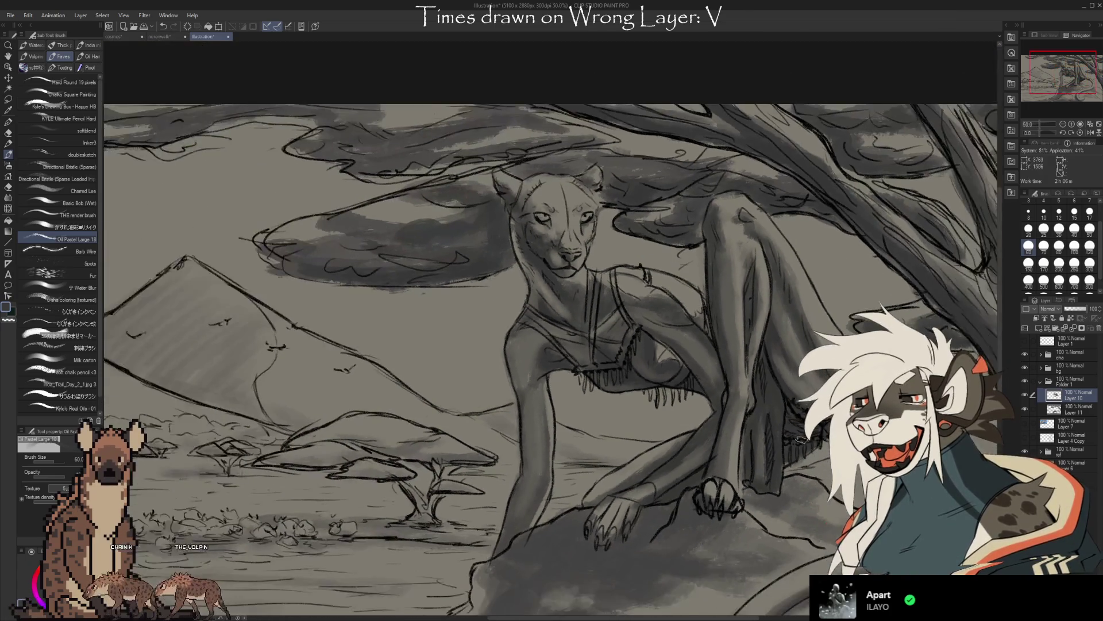
scroll(552, 328, "down", 2)
left_click_drag(552, 345, 569, 337)
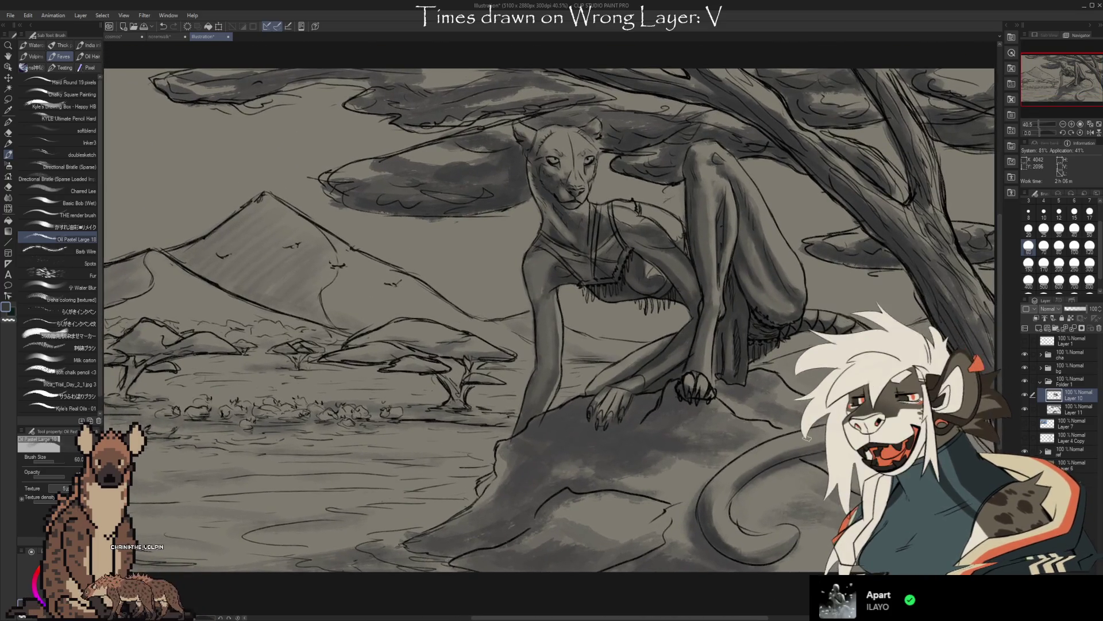
scroll(552, 328, "down", 2)
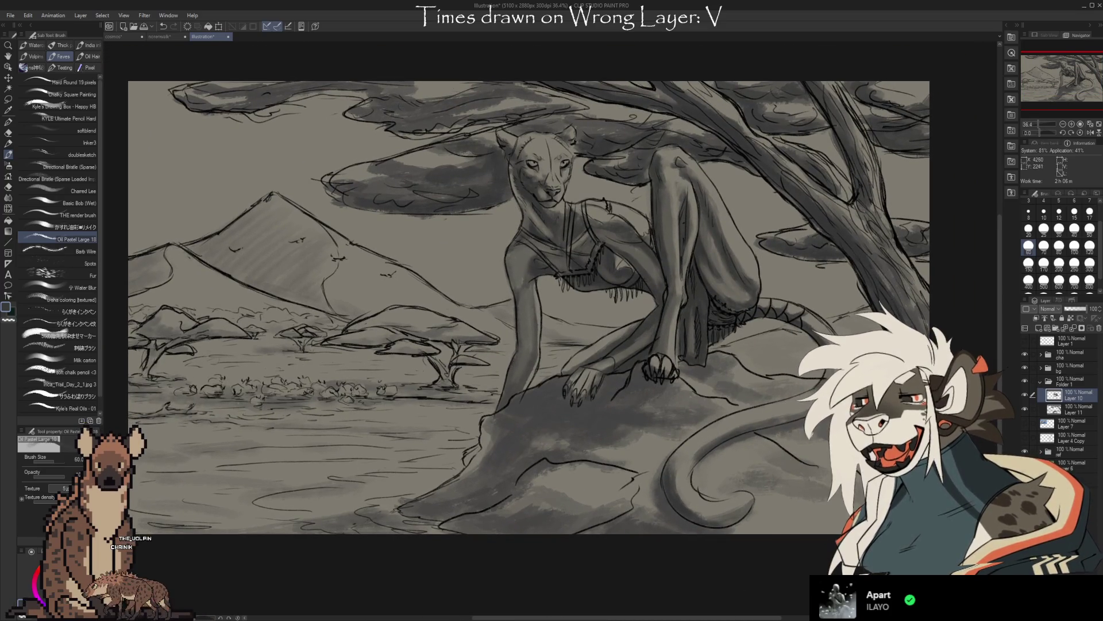
Cycle Eyedropper, eraser and Oil Pastel brush, then add a gray shading stroke to the feline's chest.
left_click_drag(534, 310, 546, 319)
key("i")
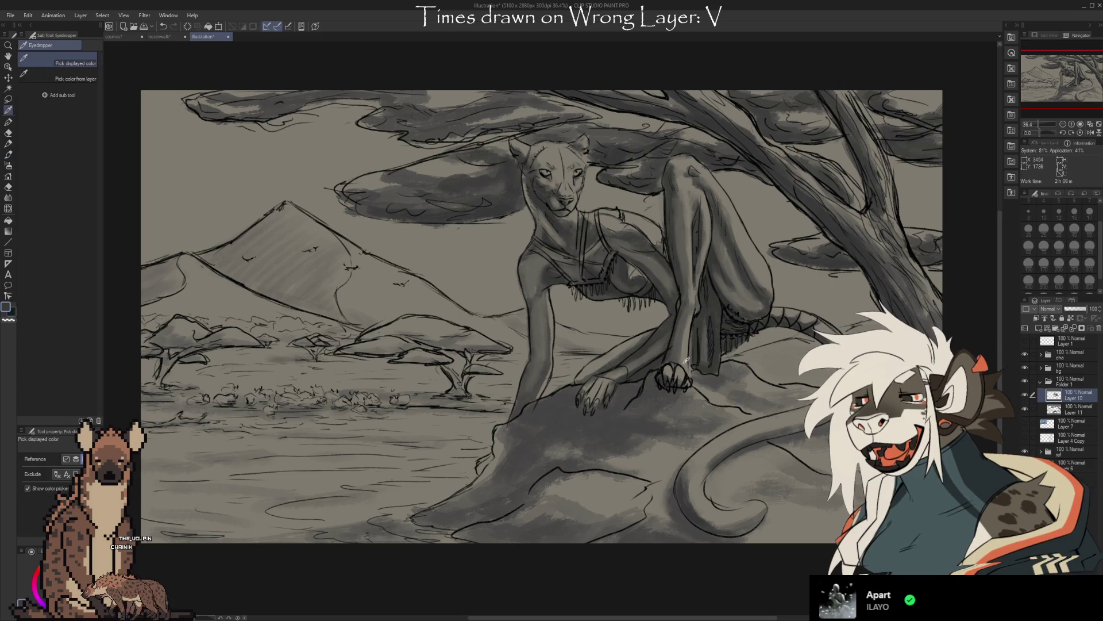
key("b")
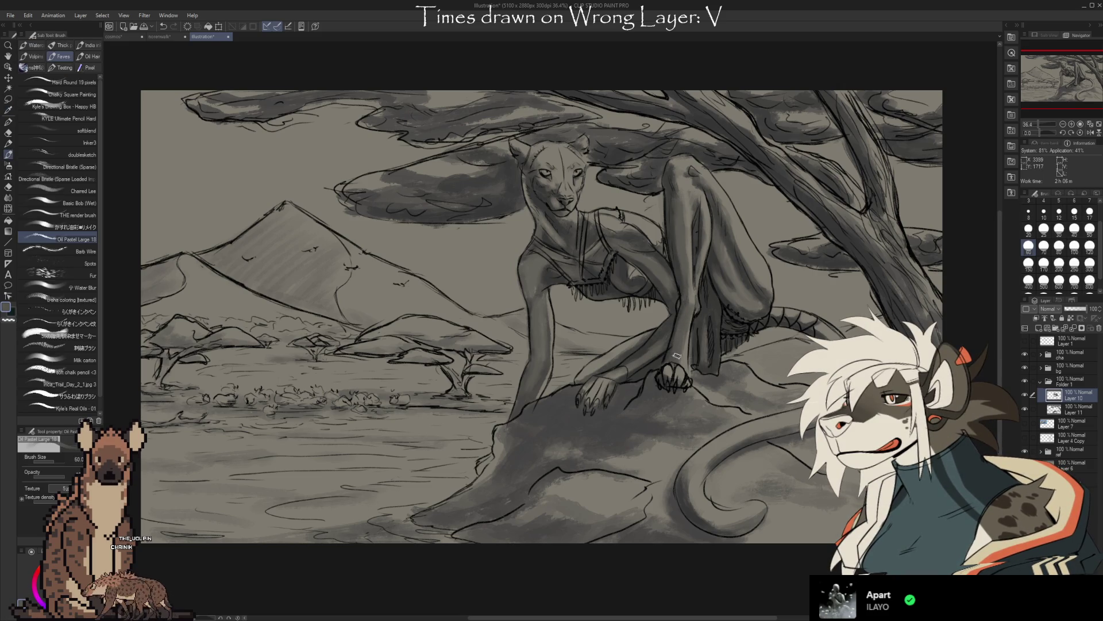
key("e")
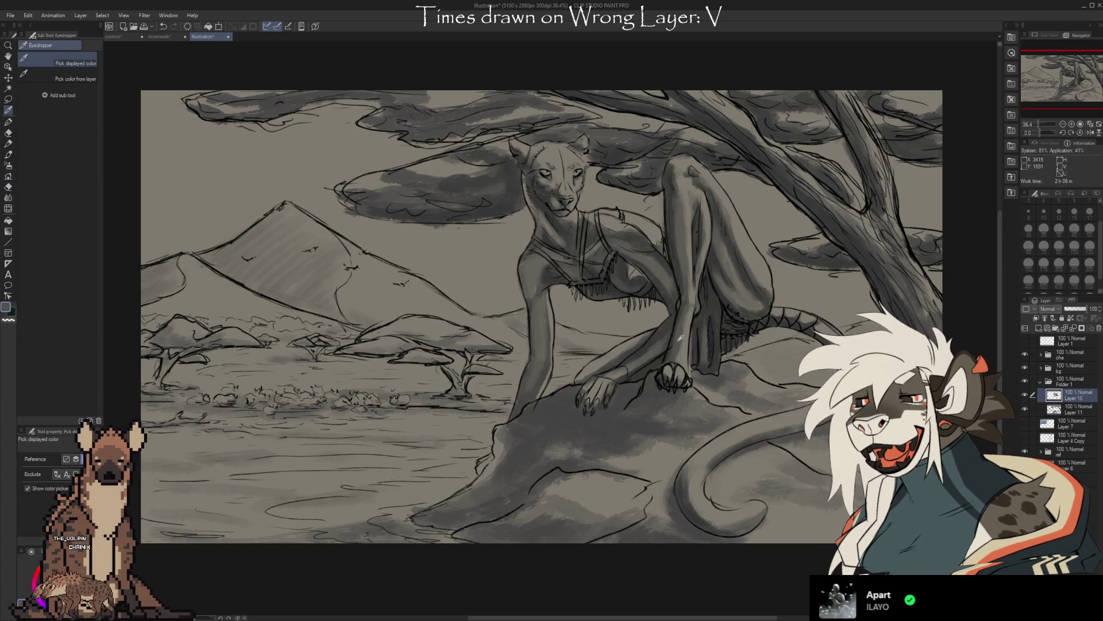
key("b")
key("e")
key("b")
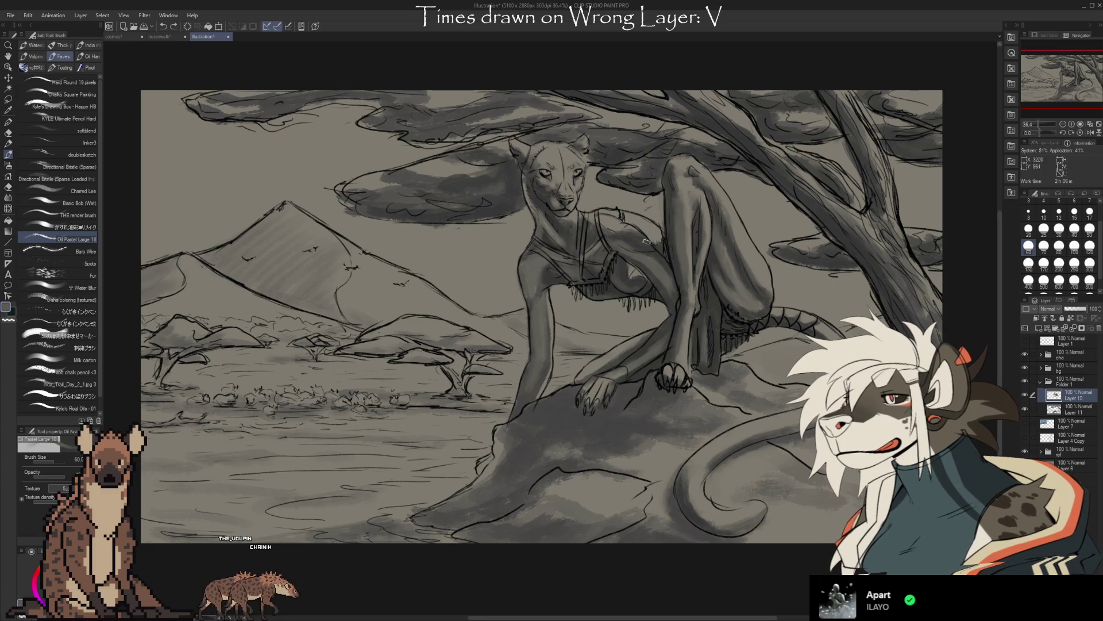
left_click_drag(621, 226, 649, 247)
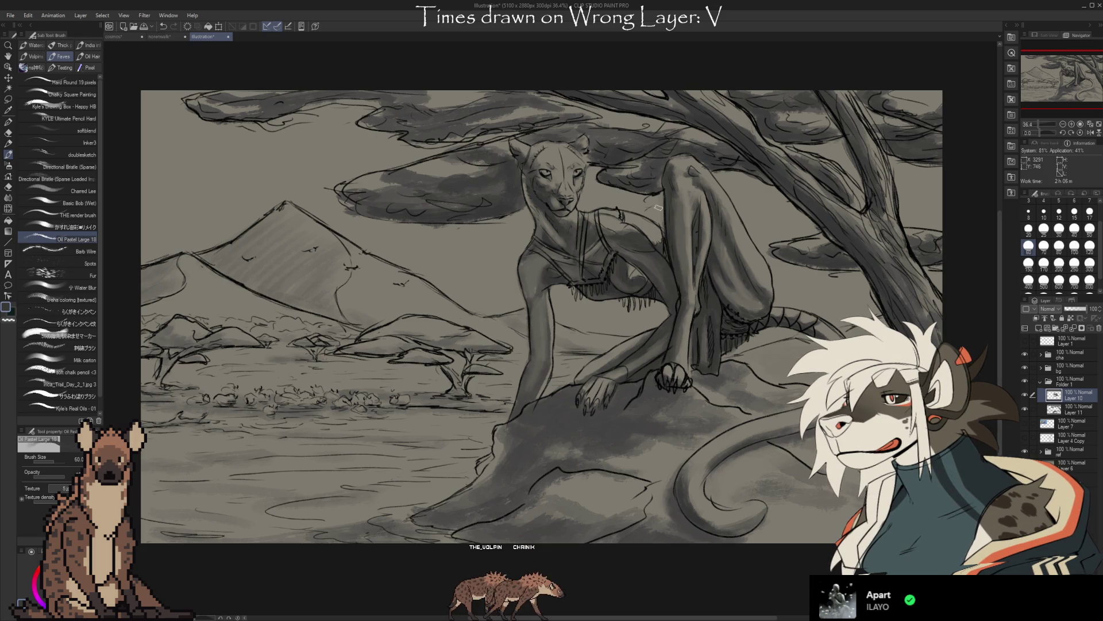
scroll(659, 207, "up", 1)
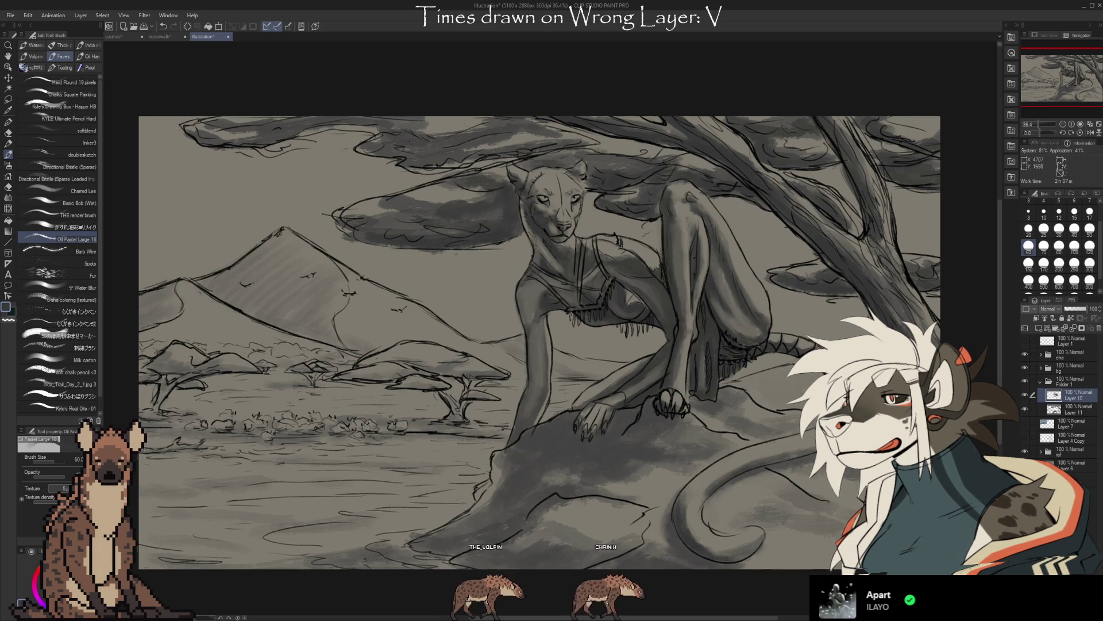
scroll(552, 327, "up", 1)
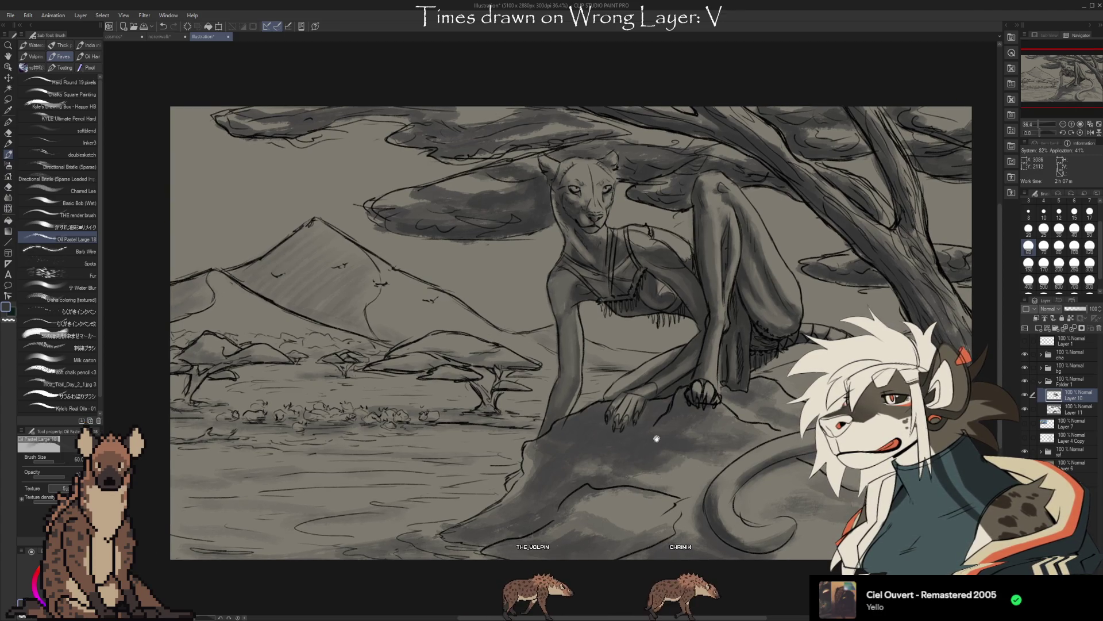
Sample lighter grays from the canvas and work softened shading into the lioness's chest and shoulders.
mouse_move(655, 448)
left_mouse_down()
mouse_move(683, 473)
mouse_move(672, 486)
mouse_move(679, 444)
left_mouse_up()
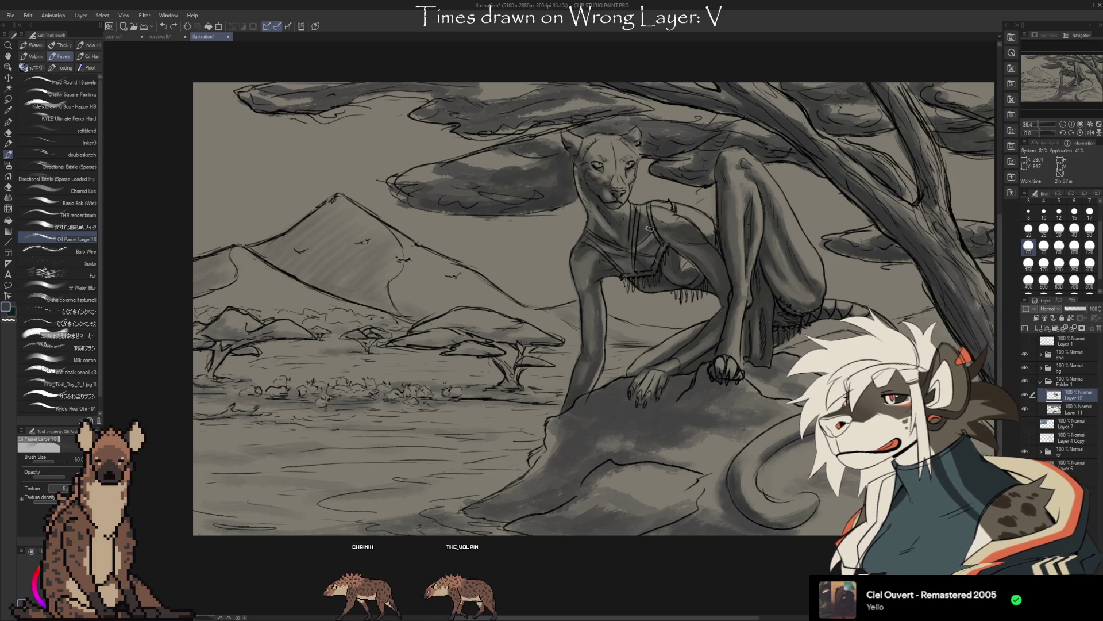
key("i")
key("b")
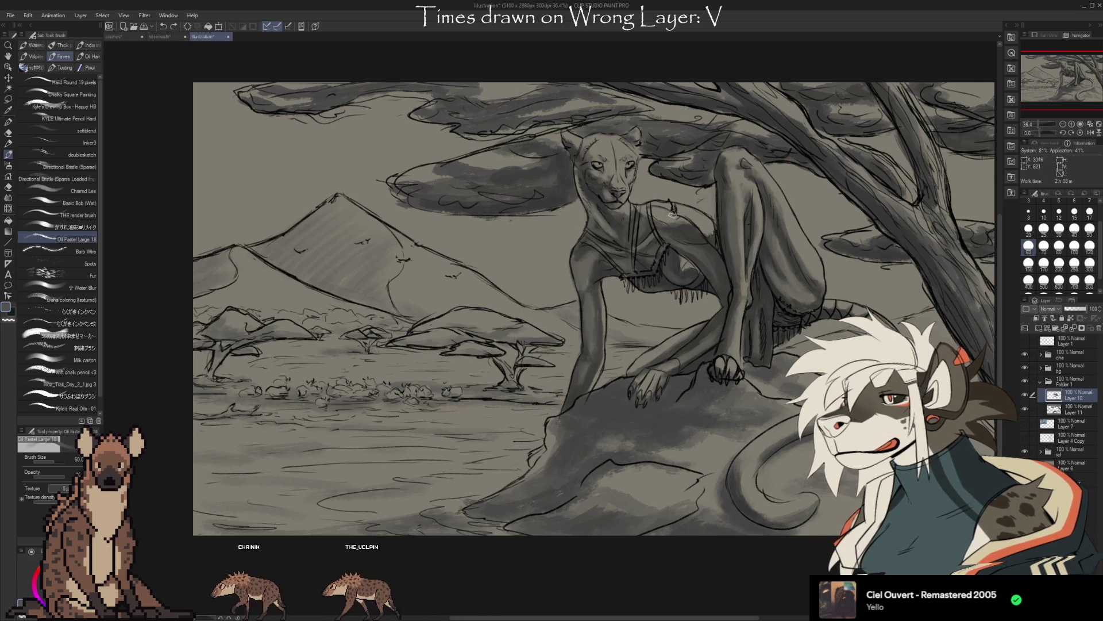
left_click_drag(626, 221, 620, 238)
key("alt")
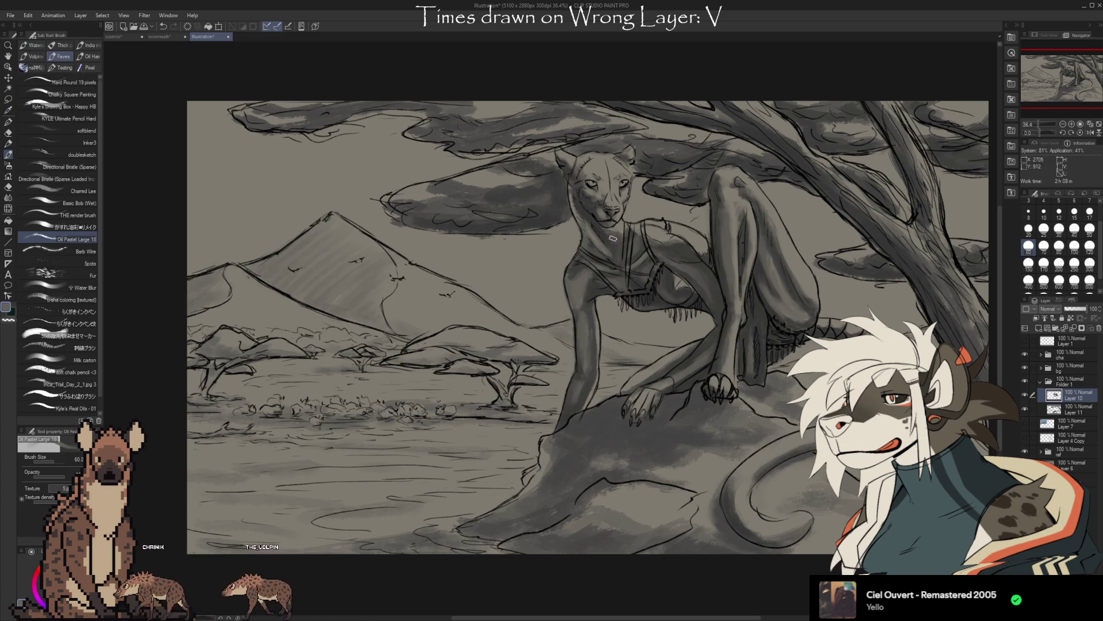
key("alt")
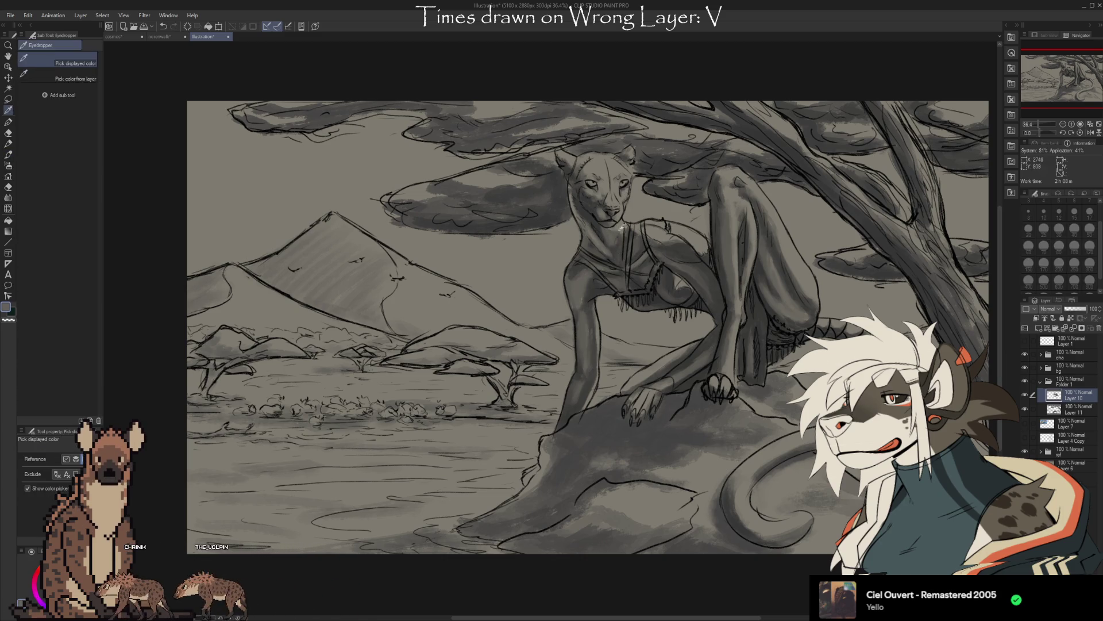
Alternate the Kneaded eraser, brush and Eyedropper to refine and lift the lioness's shading.
key("e")
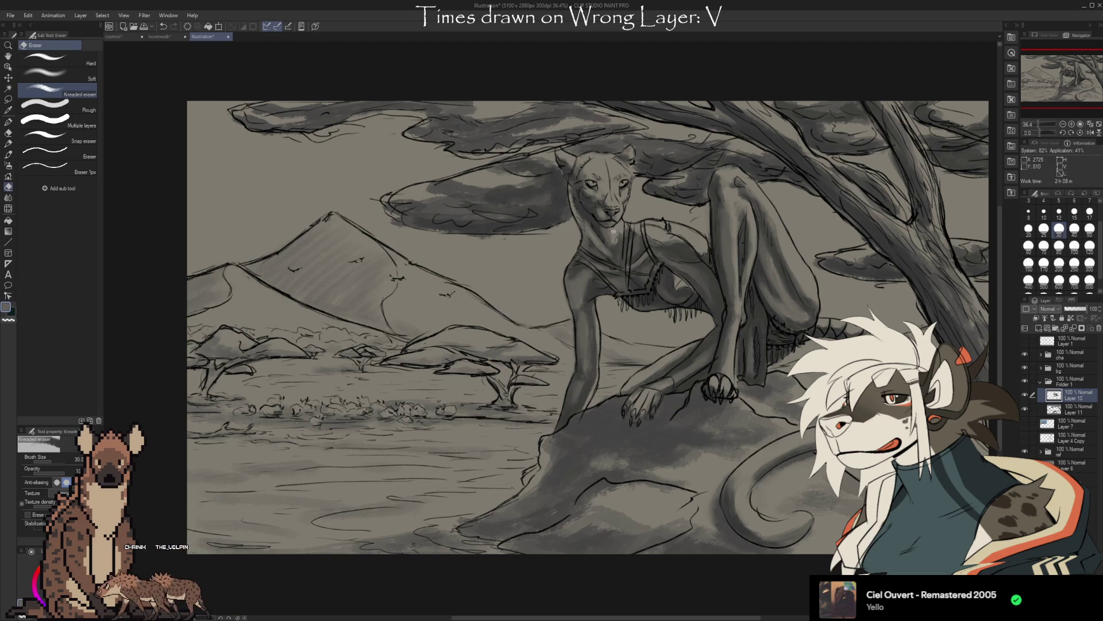
key("b")
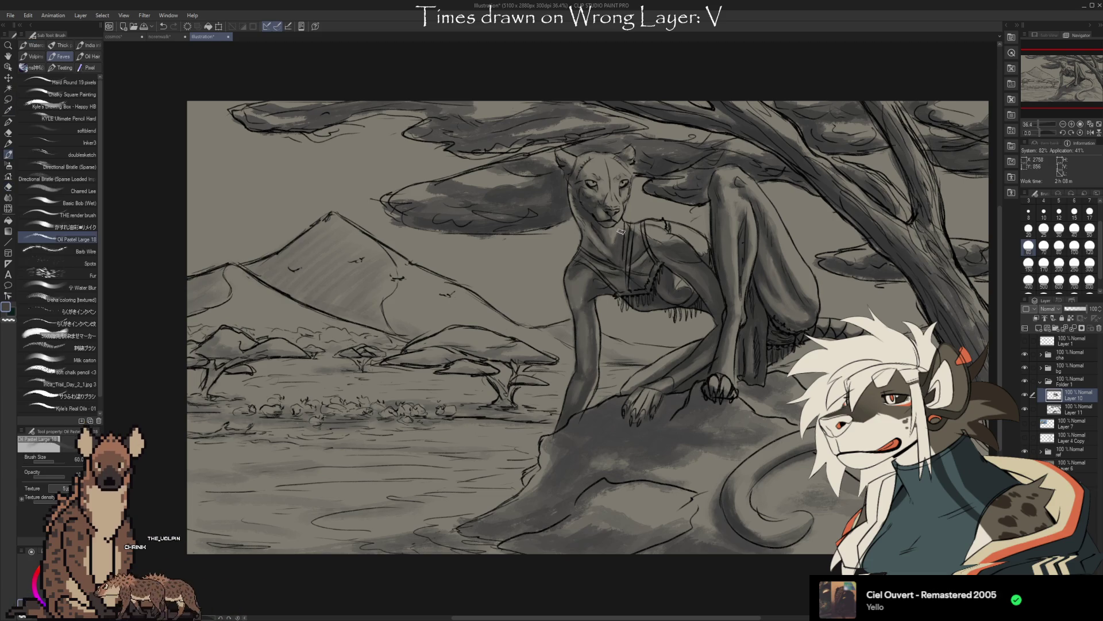
key("e")
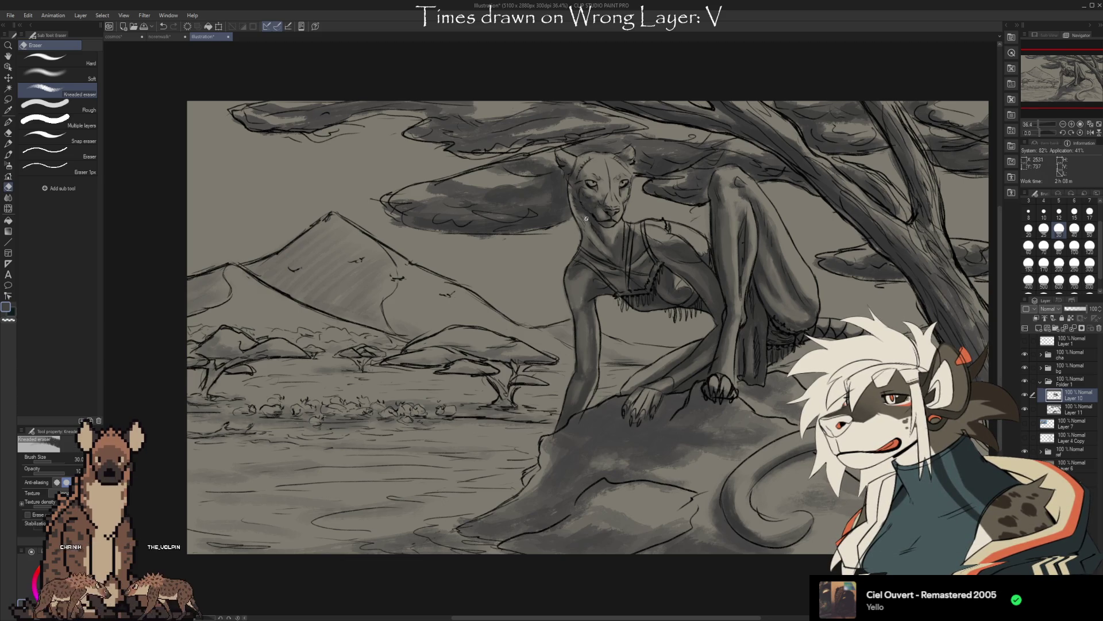
key("i")
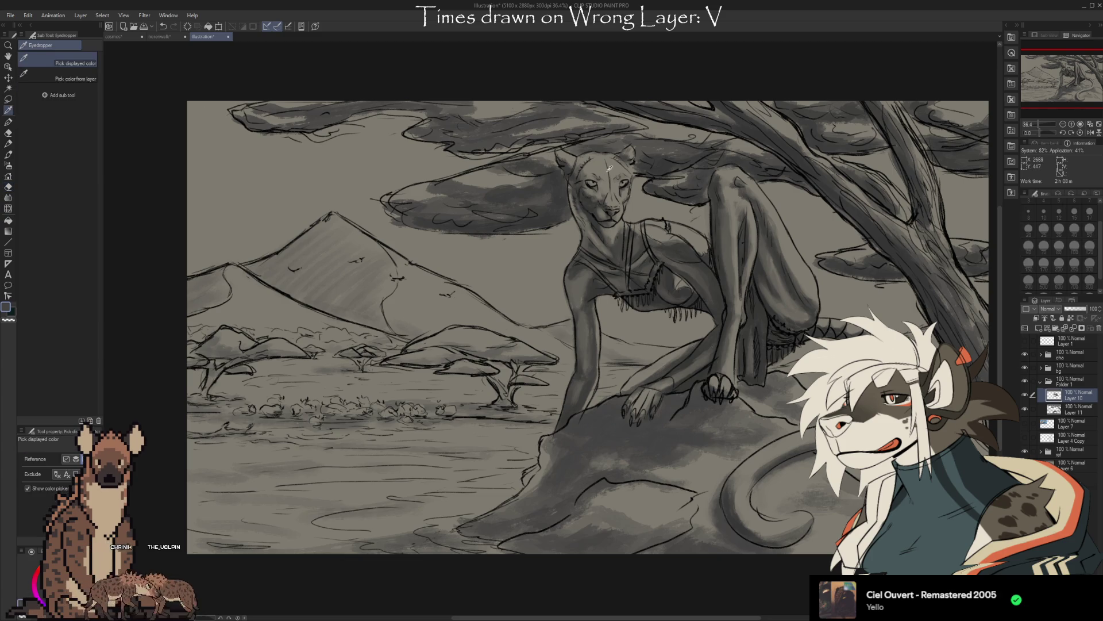
scroll(604, 259, "up", 3)
key("e")
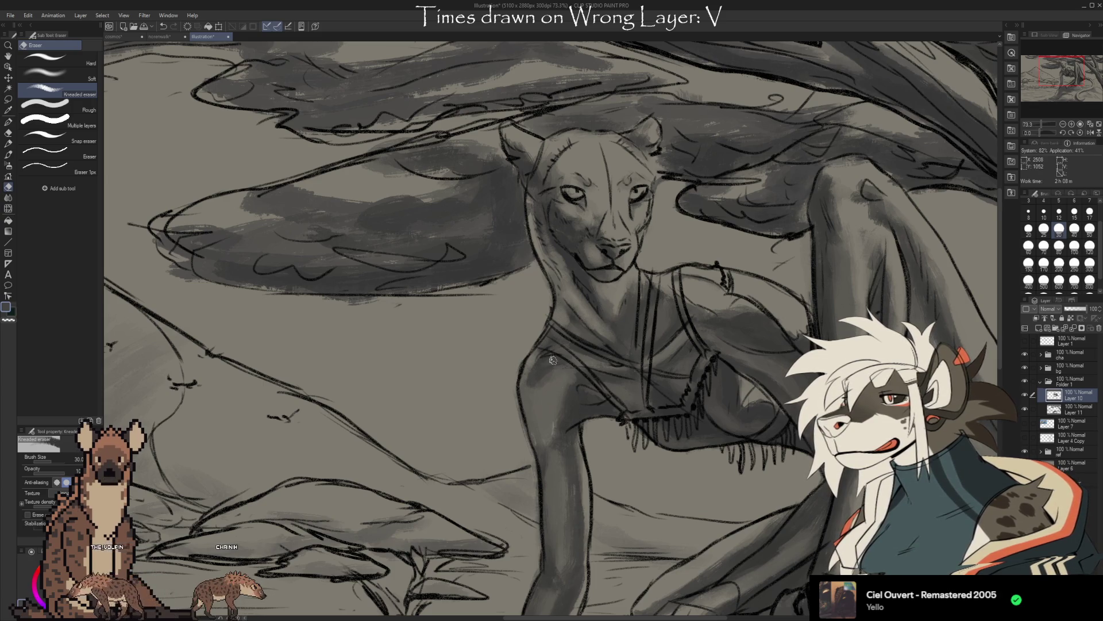
Lighten the shading near the lioness's shoulder with the Kneaded eraser.
left_click_drag(529, 371, 552, 361)
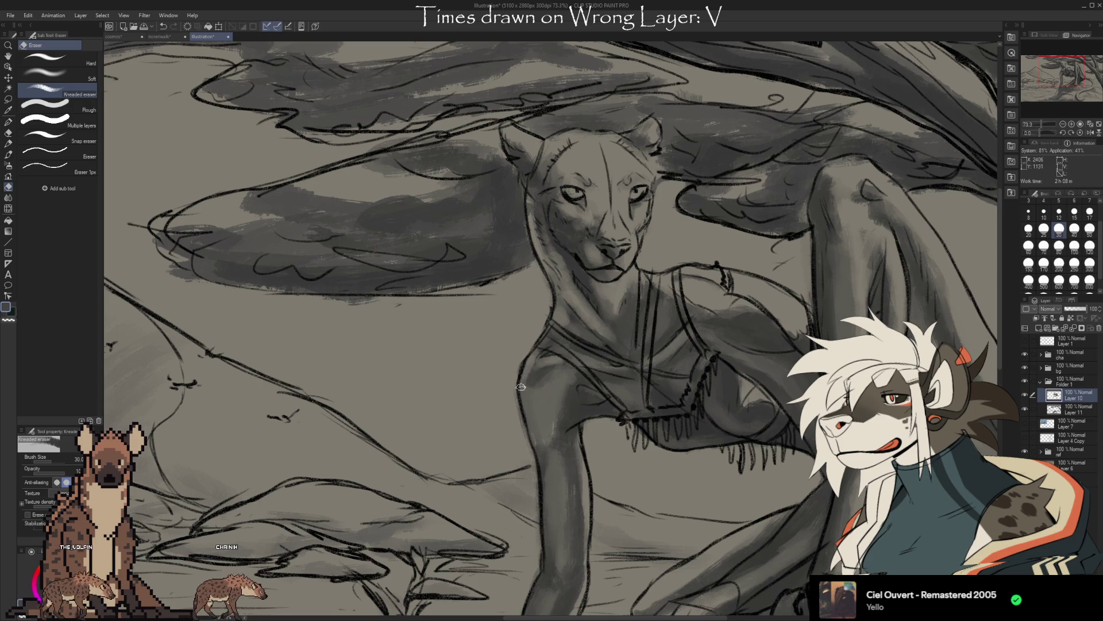
scroll(538, 466, "down", 3)
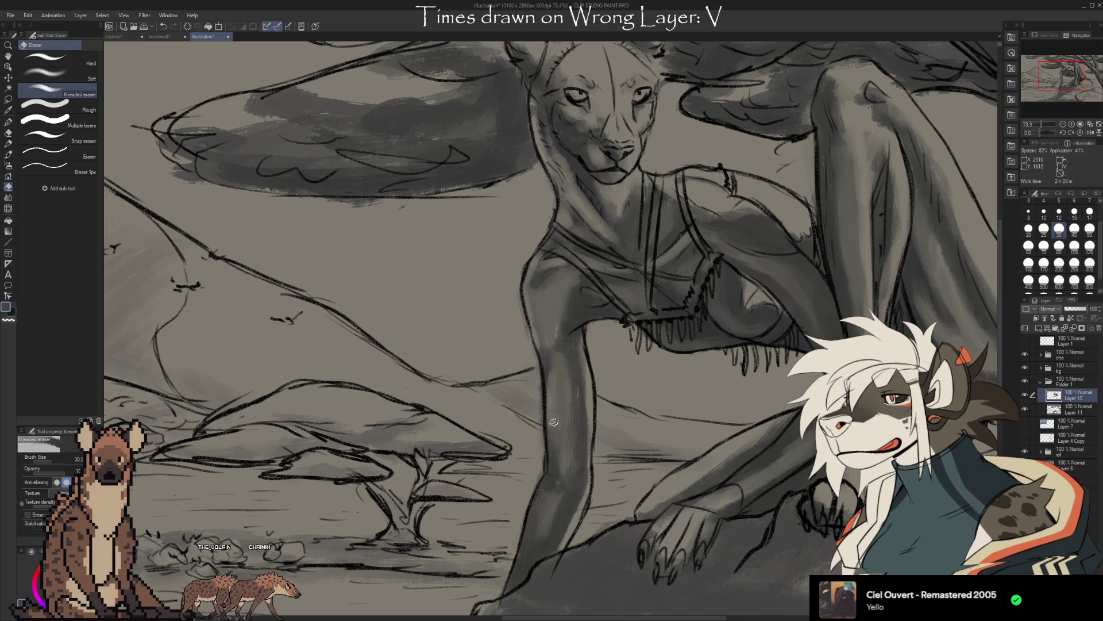
scroll(556, 400, "down", 5)
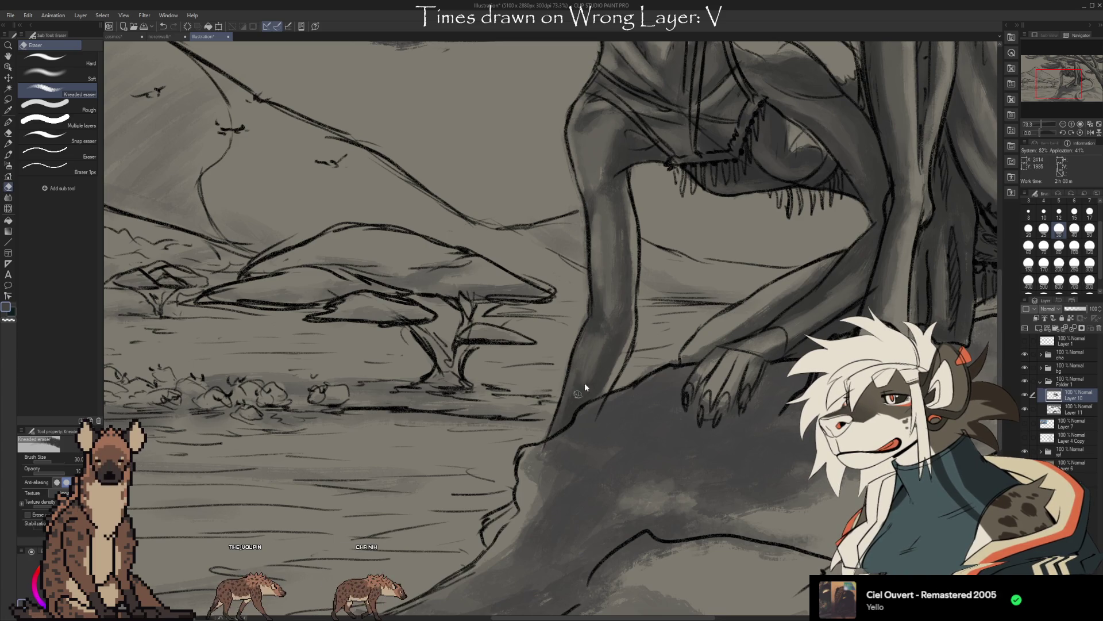
Settle on the Oil Pastel Large brush over the eraser and bring the lioness's face and rock into view.
key("p")
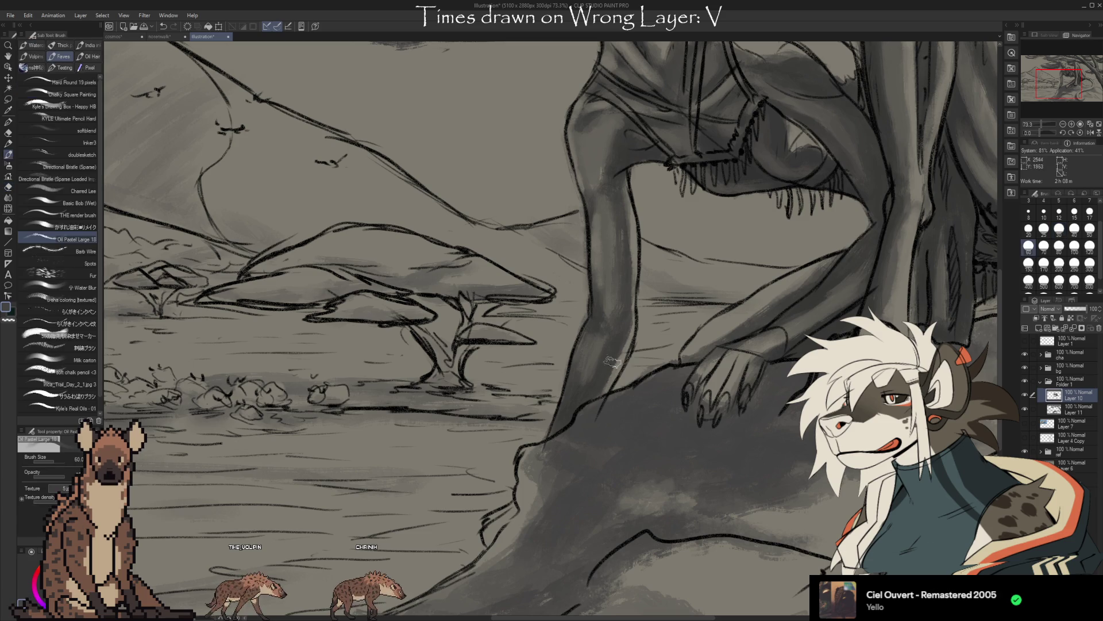
key("e")
key("p")
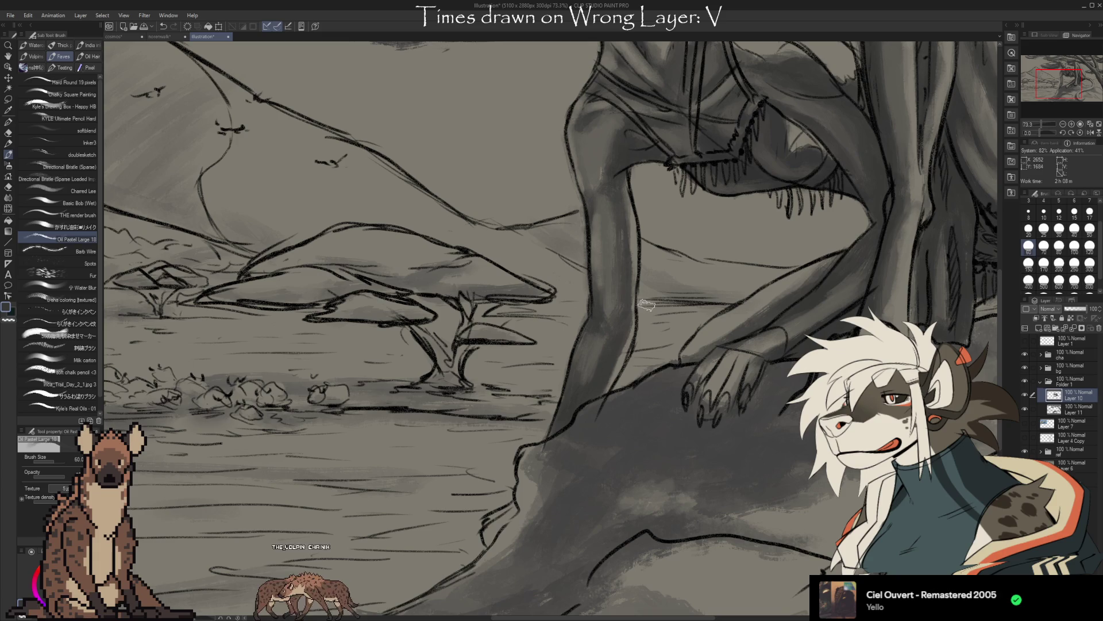
key("e")
key("p")
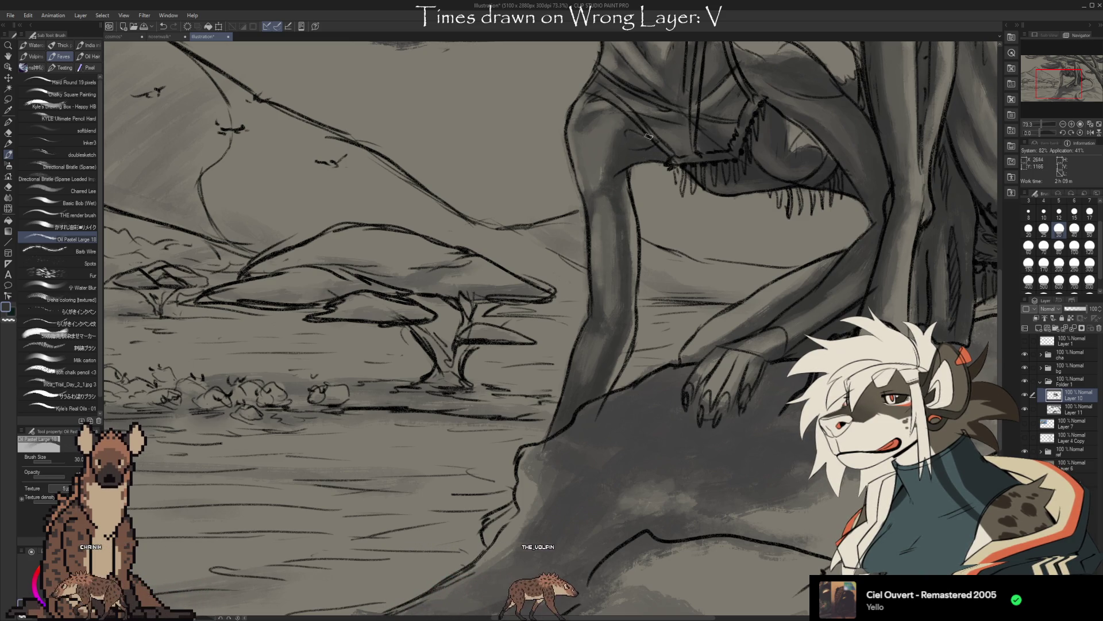
left_click_drag(657, 122, 679, 427)
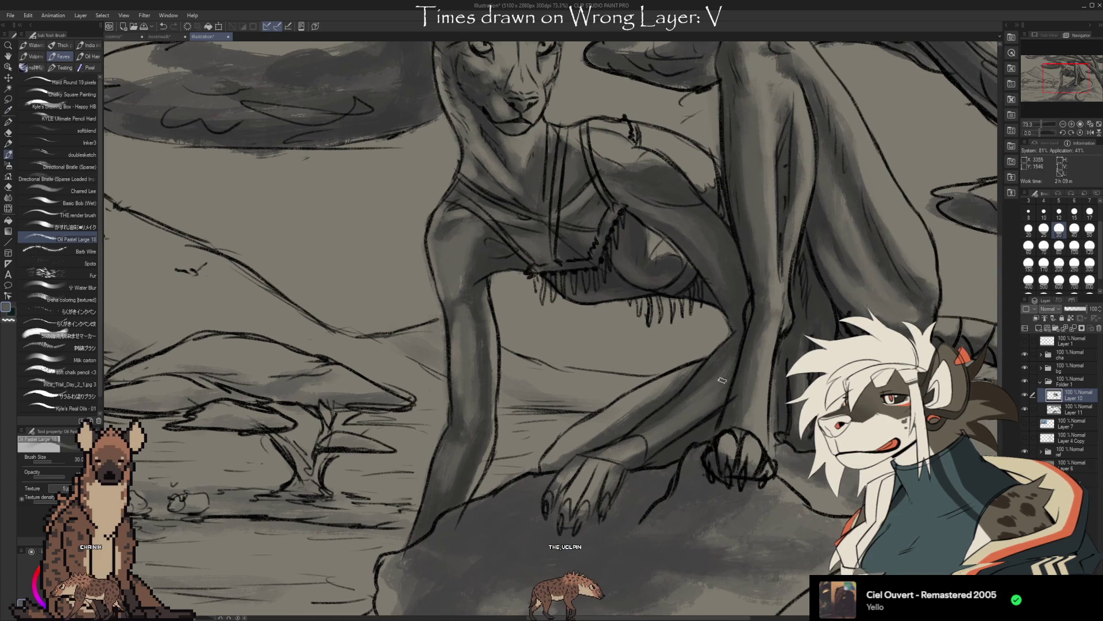
Sample a mid grey from the lioness's chest shading with Alt-eyedropper and pan up to her head.
key("alt")
key("alt")
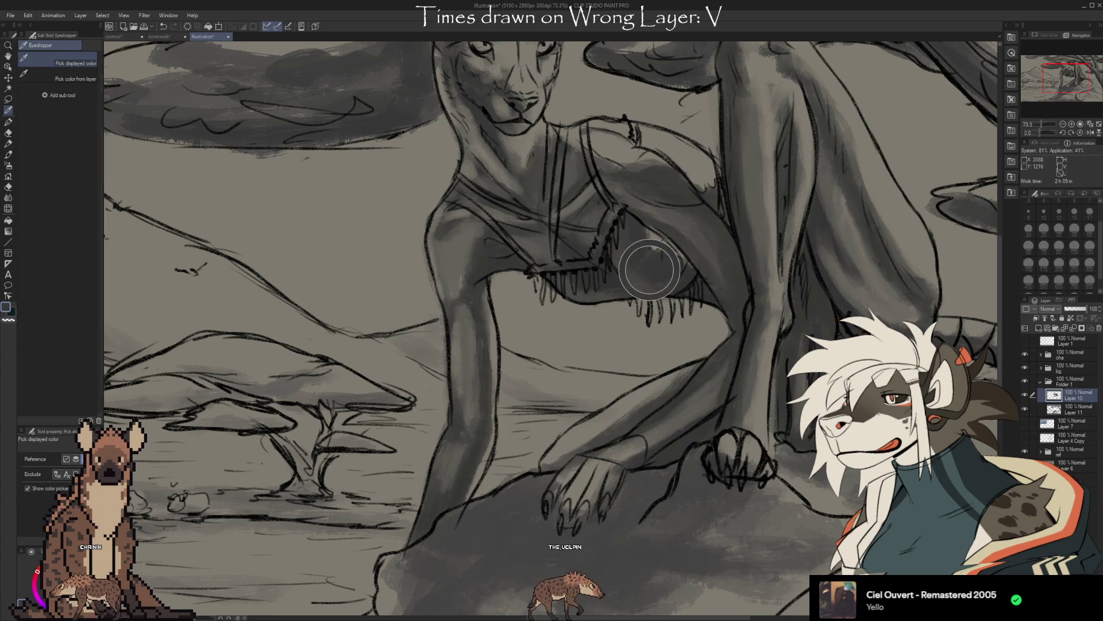
key("alt")
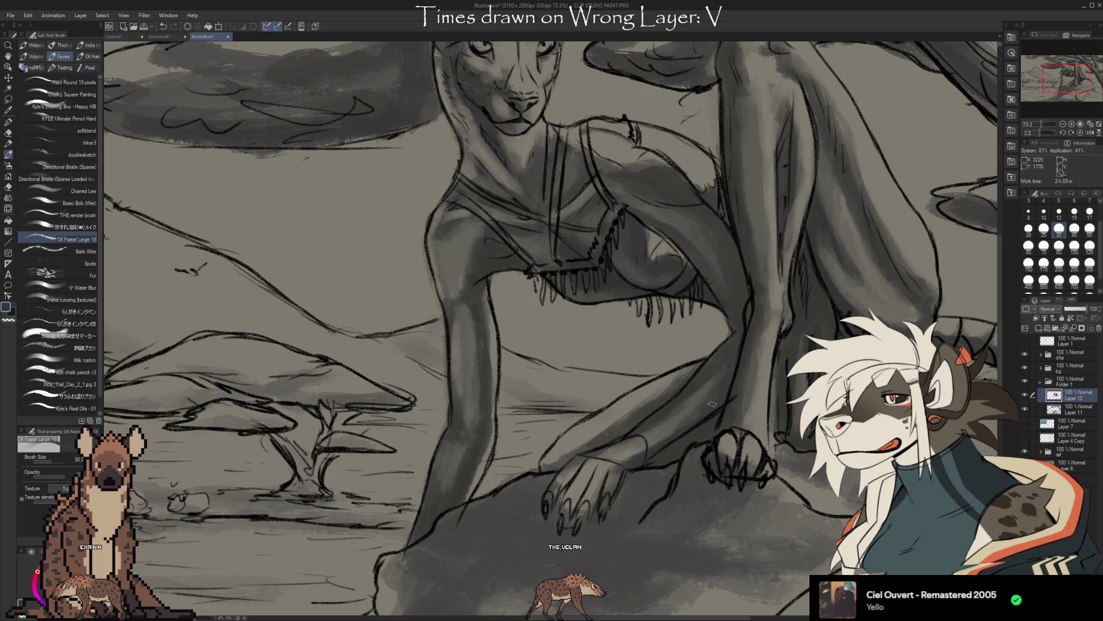
key("alt")
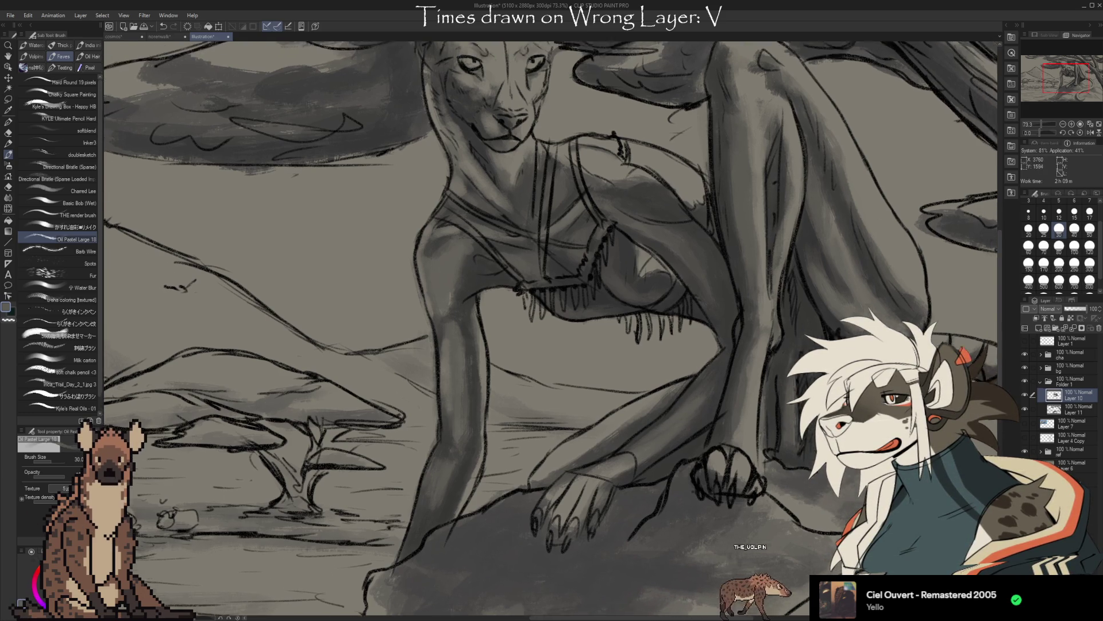
left_click_drag(676, 409, 715, 500)
left_click_drag(500, 147, 563, 237)
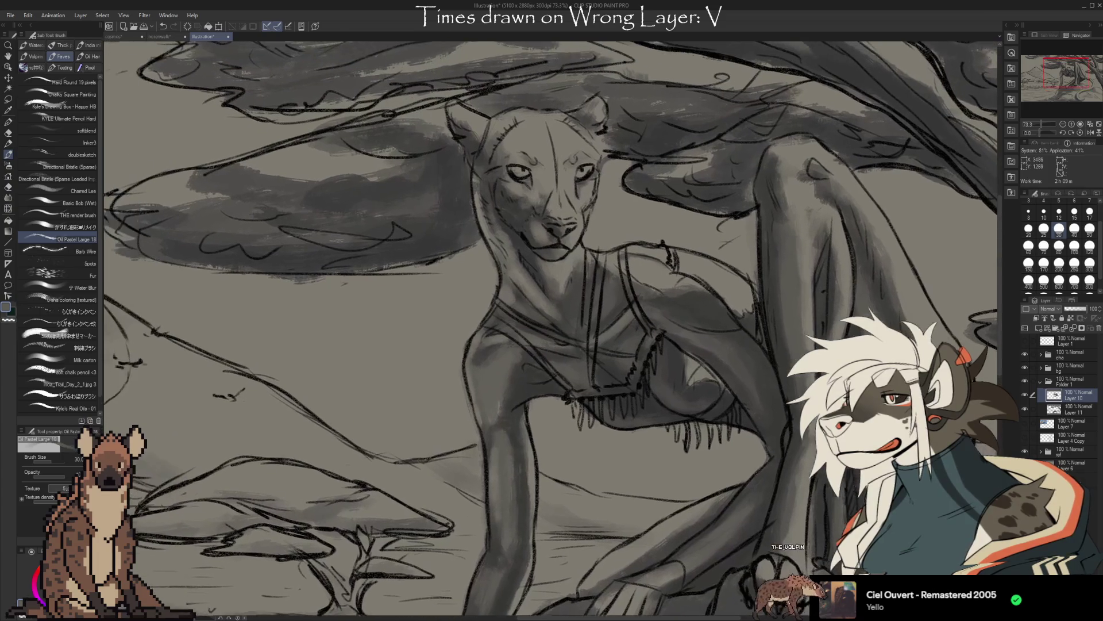
Alternate Oil Pastel brush and Kneaded eraser to shade and lift grey tones on the lioness's face and neck.
key("e")
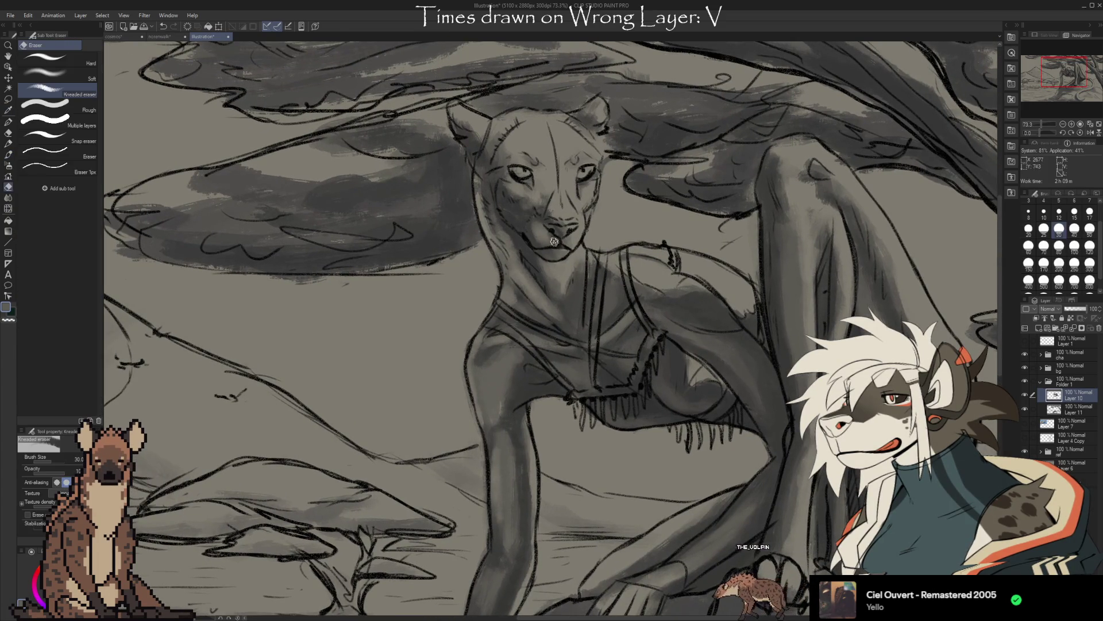
key("b")
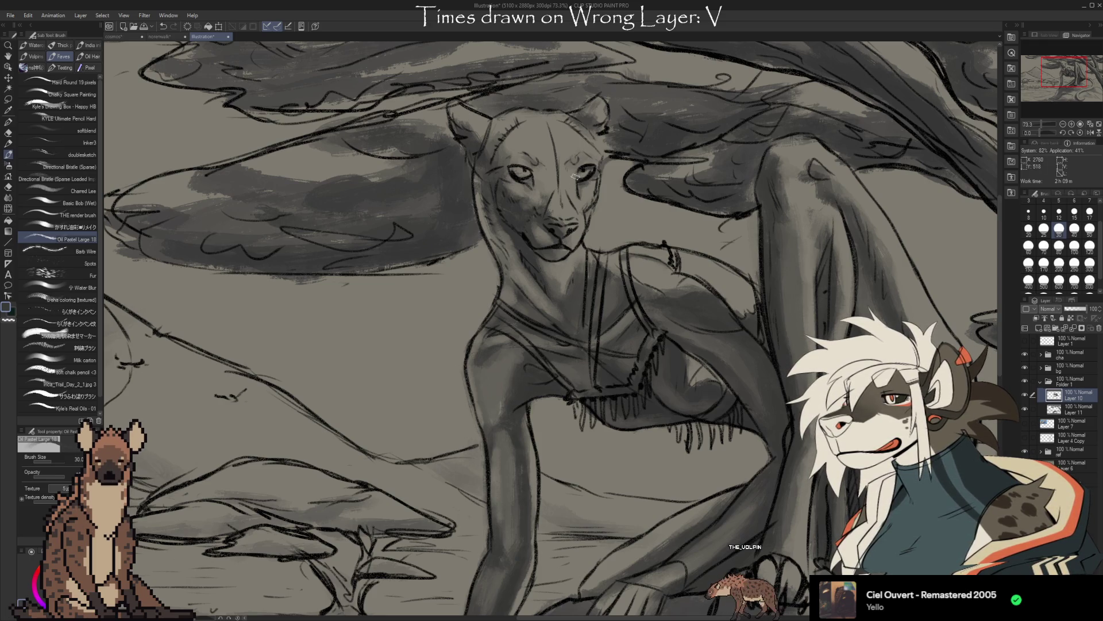
key("e")
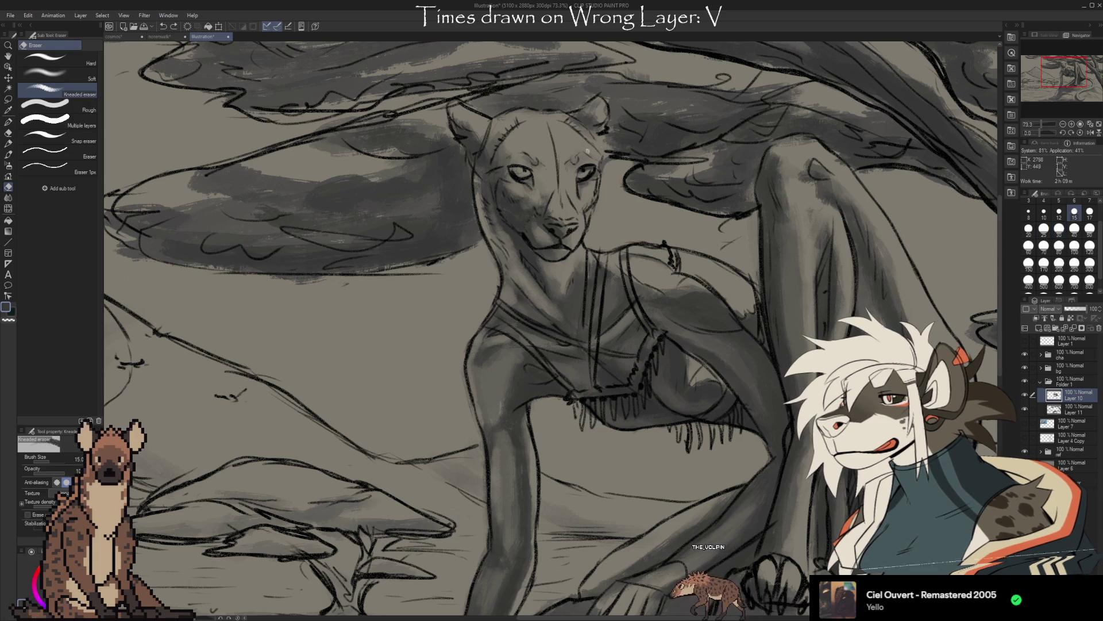
key("b")
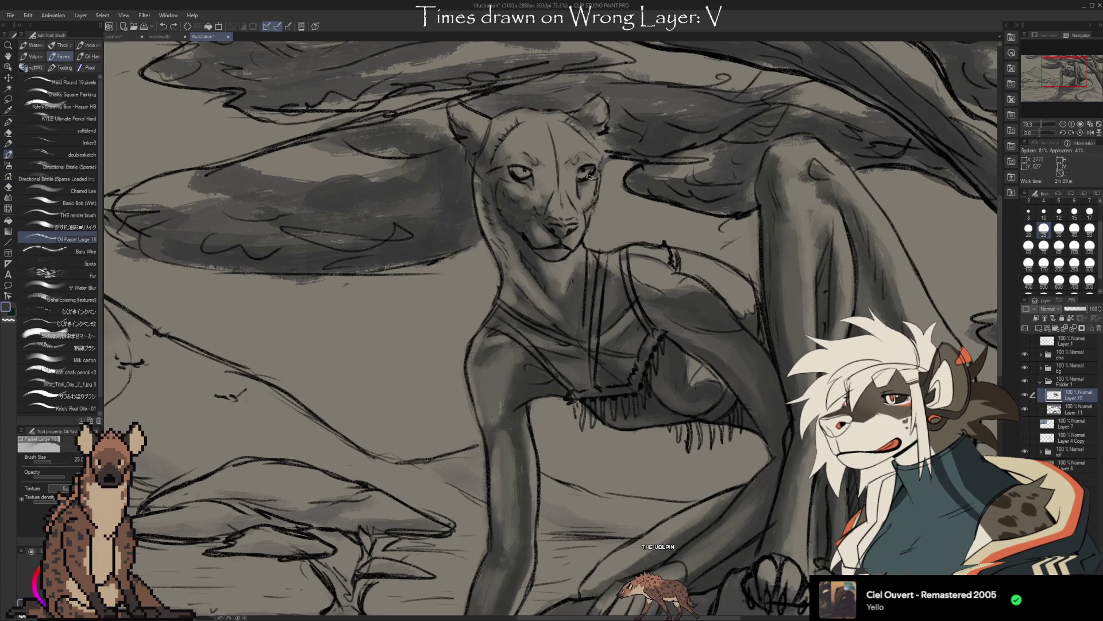
key("e")
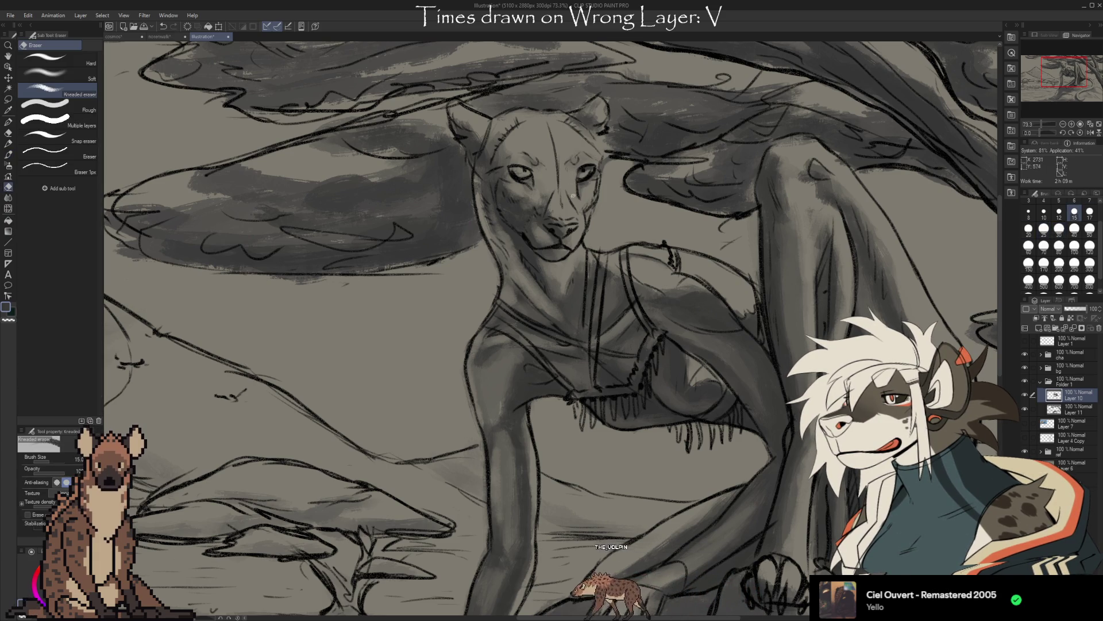
key("b")
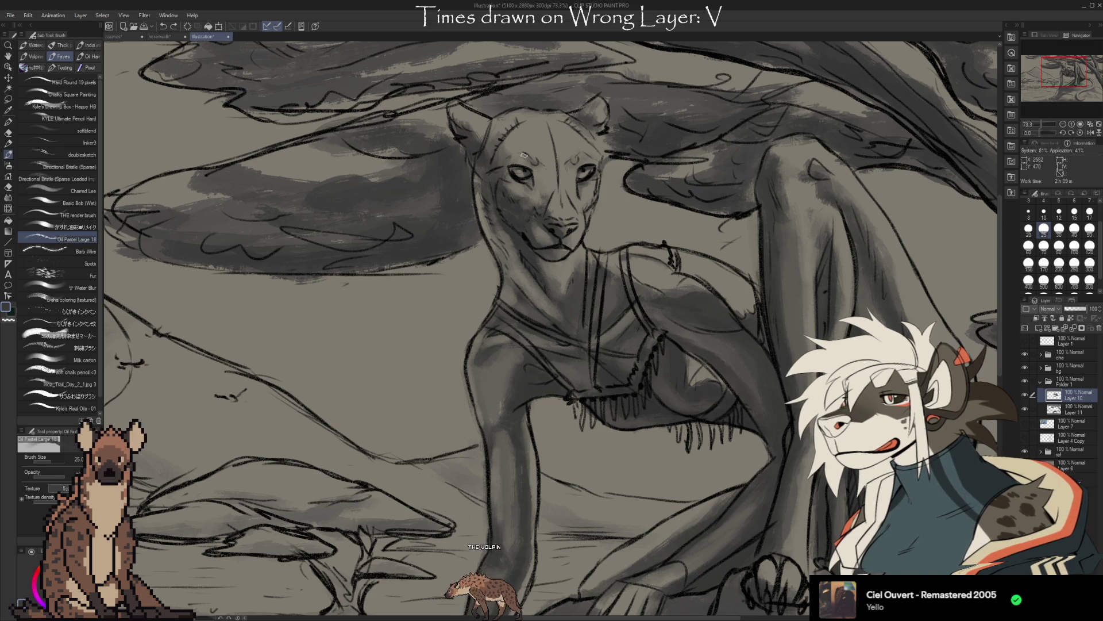
key("e")
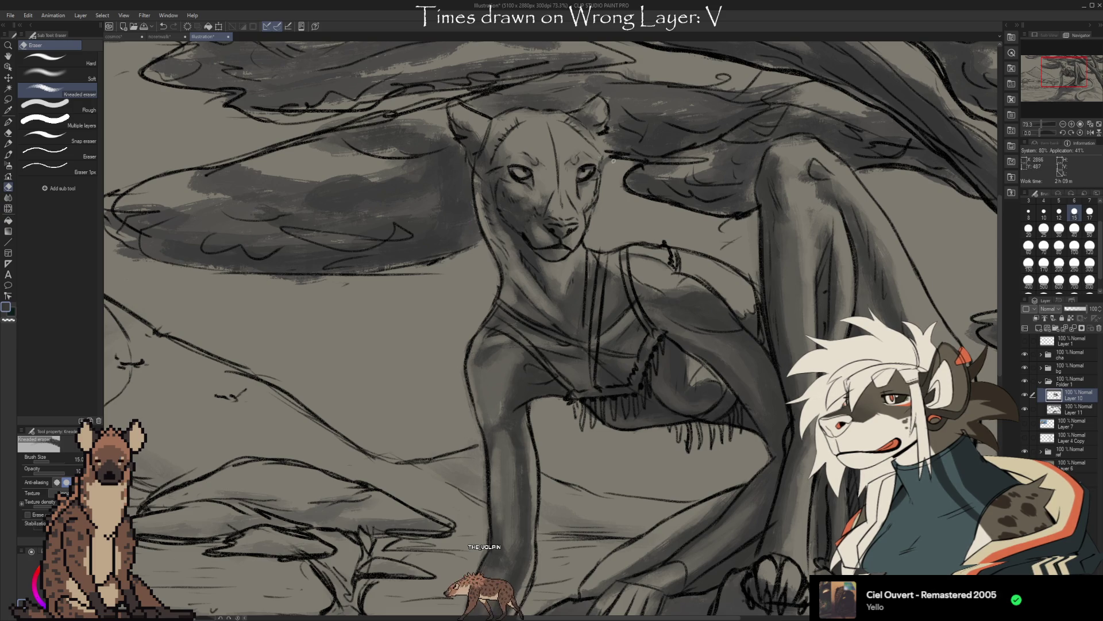
key("b")
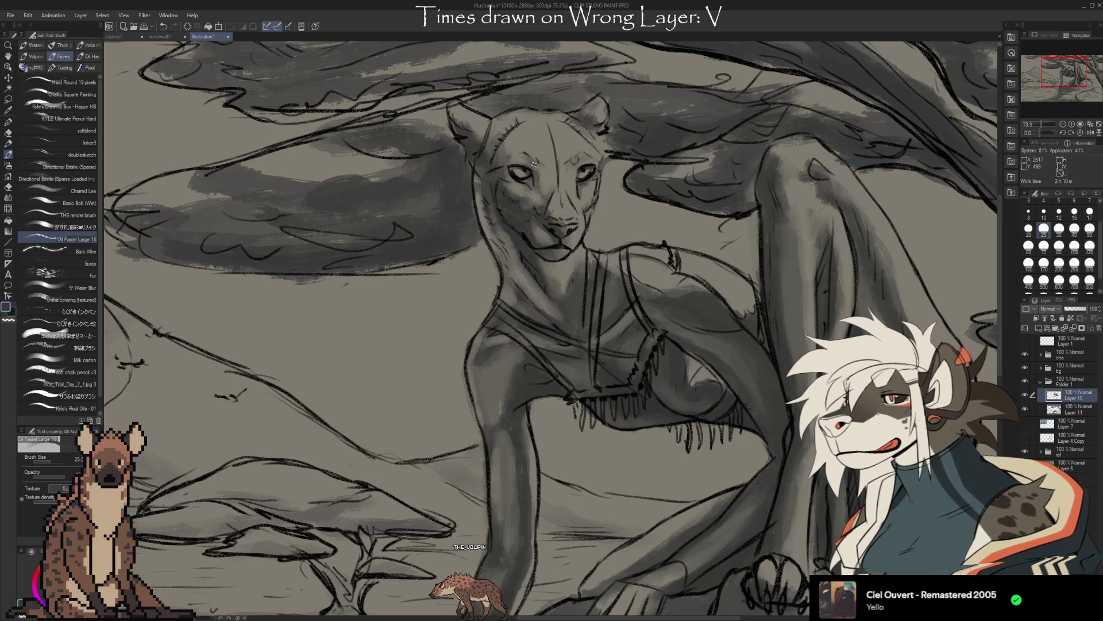
Lift lighter highlights around the lioness's eyes and muzzle, refining with brush passes between erasures.
key("e")
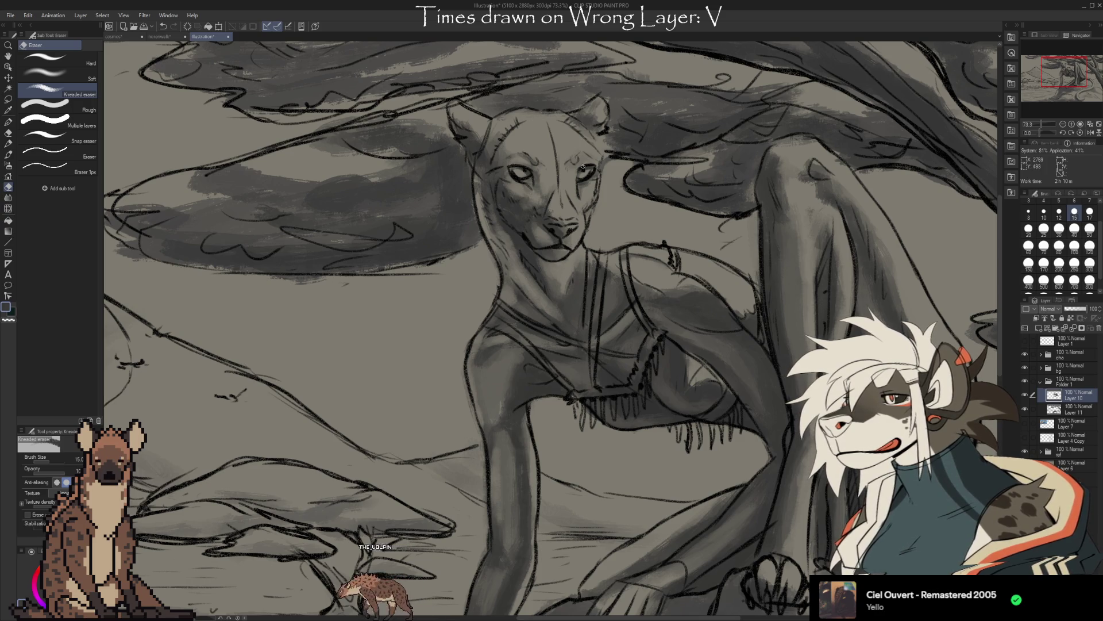
key("b")
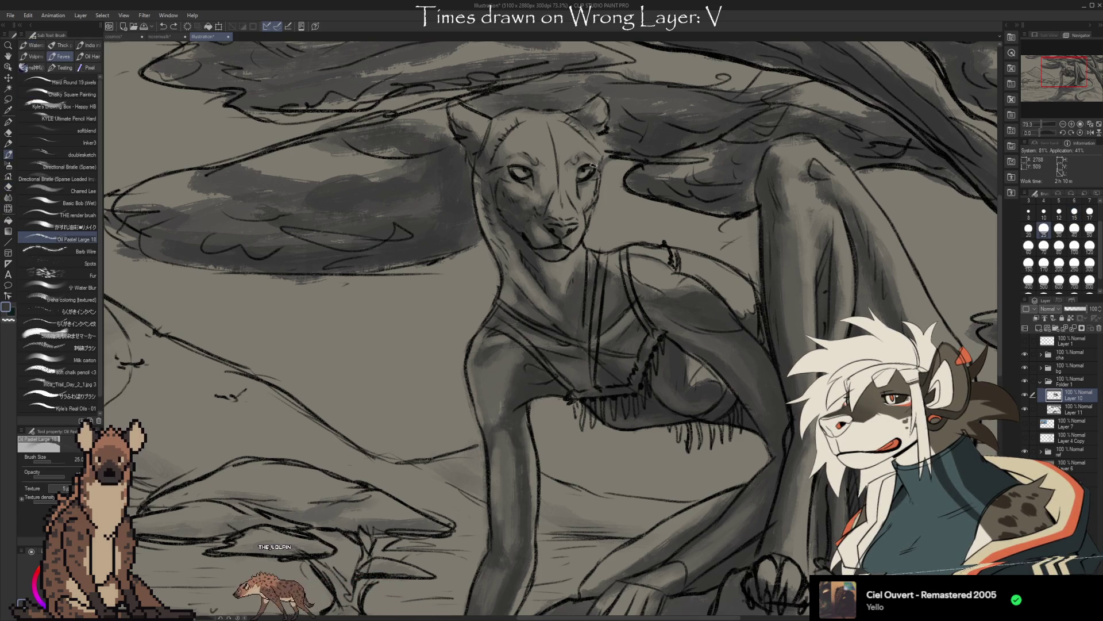
key("e")
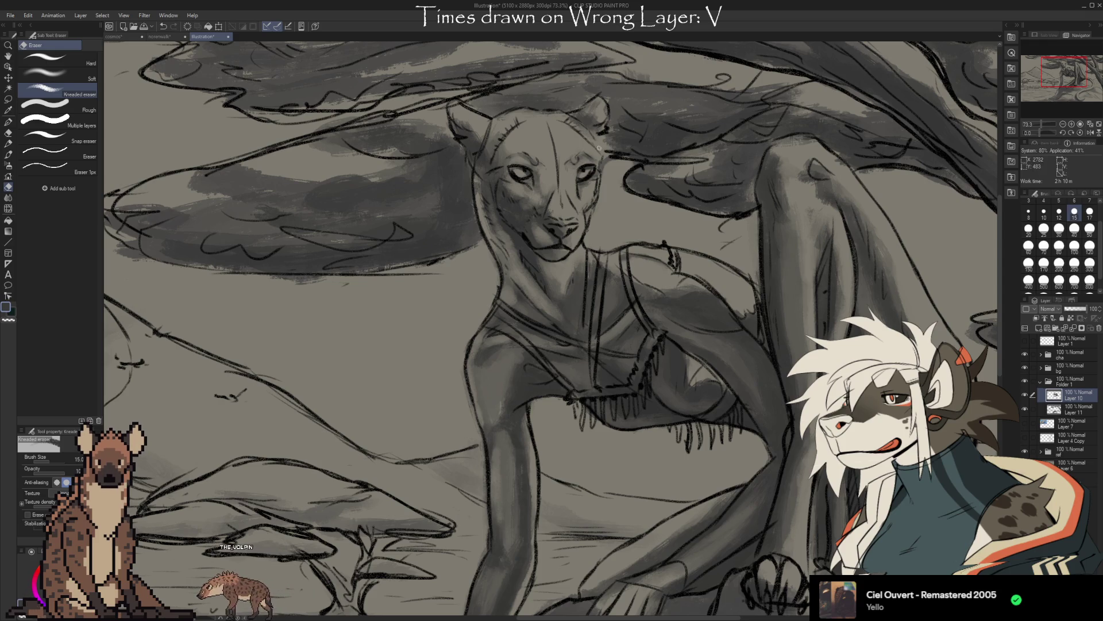
left_click_drag(645, 185, 641, 196)
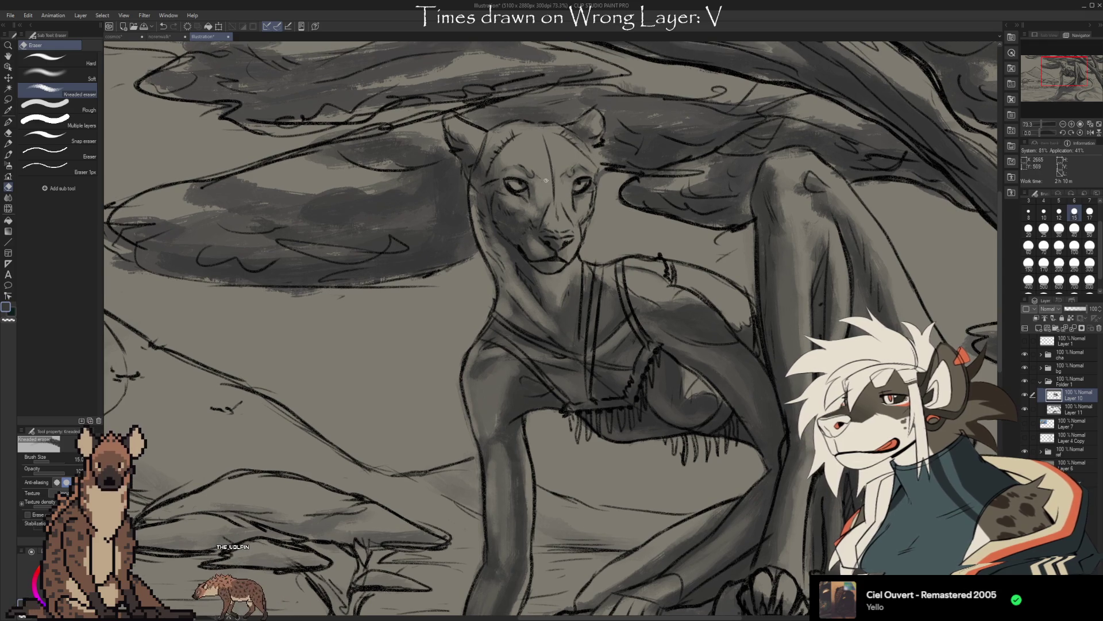
key("b")
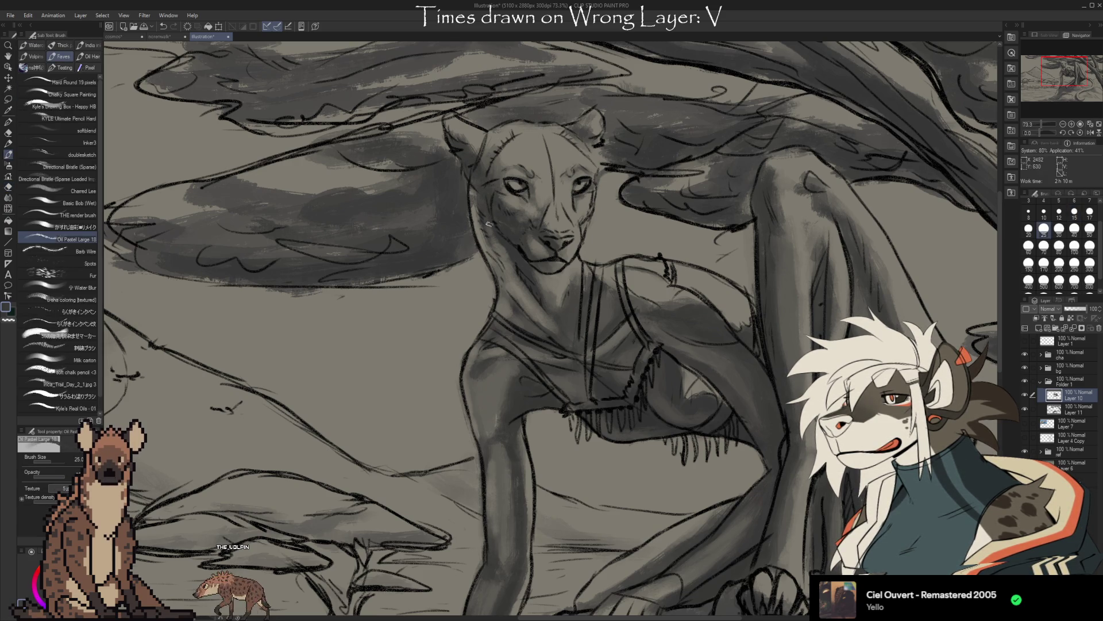
key("e")
key("b")
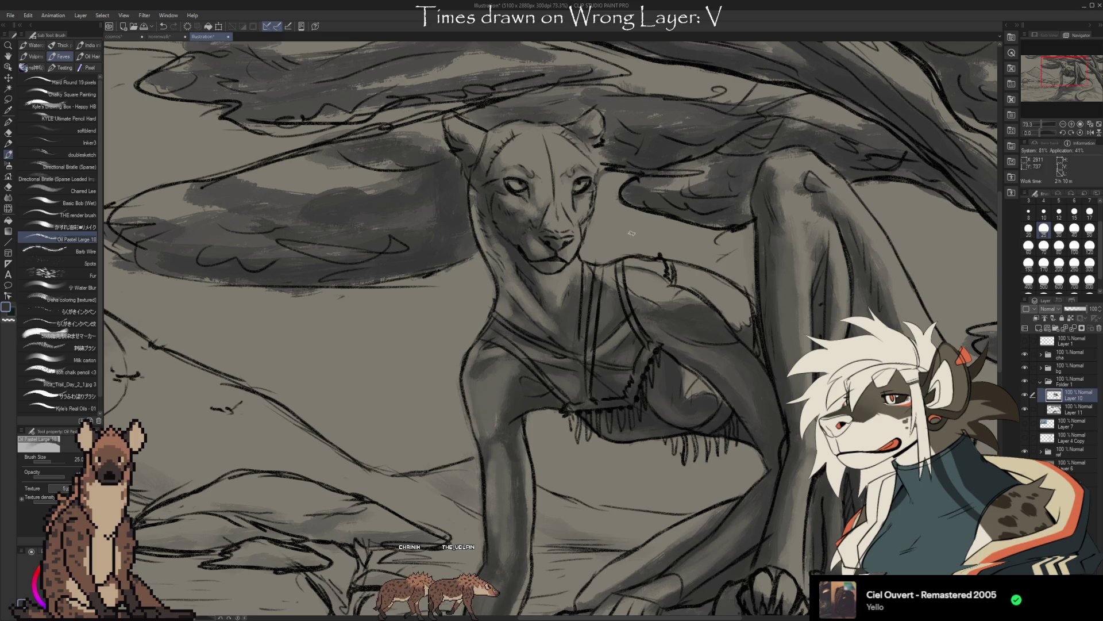
left_click_drag(632, 233, 654, 240)
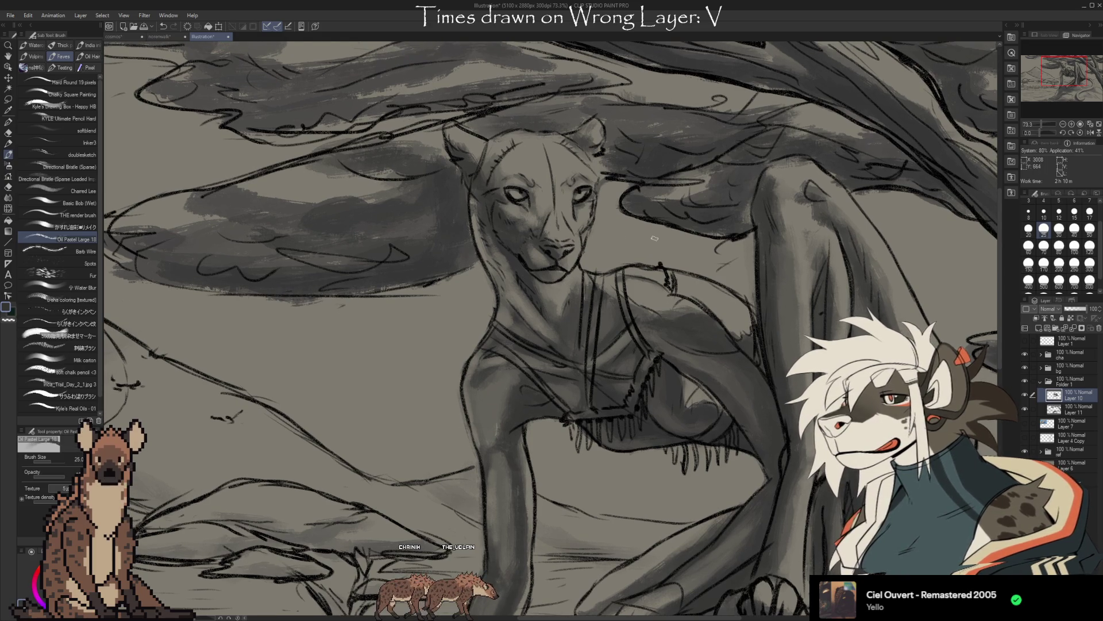
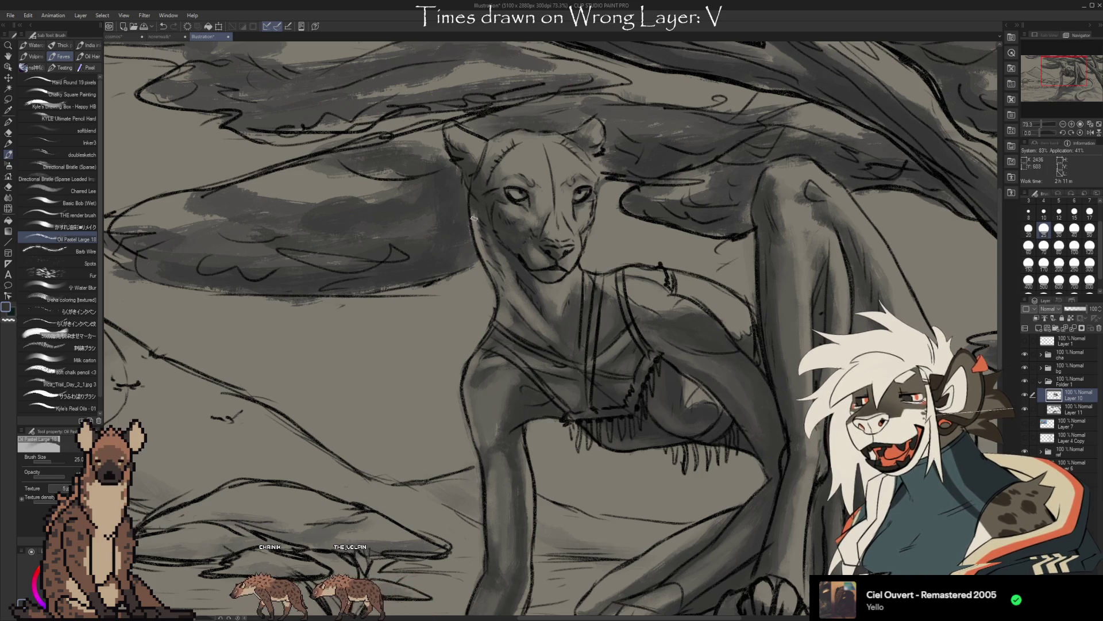
Refine the cheetah woman's face lines and eye markings, alternating brush strokes with Kneaded eraser clean-up.
key("e")
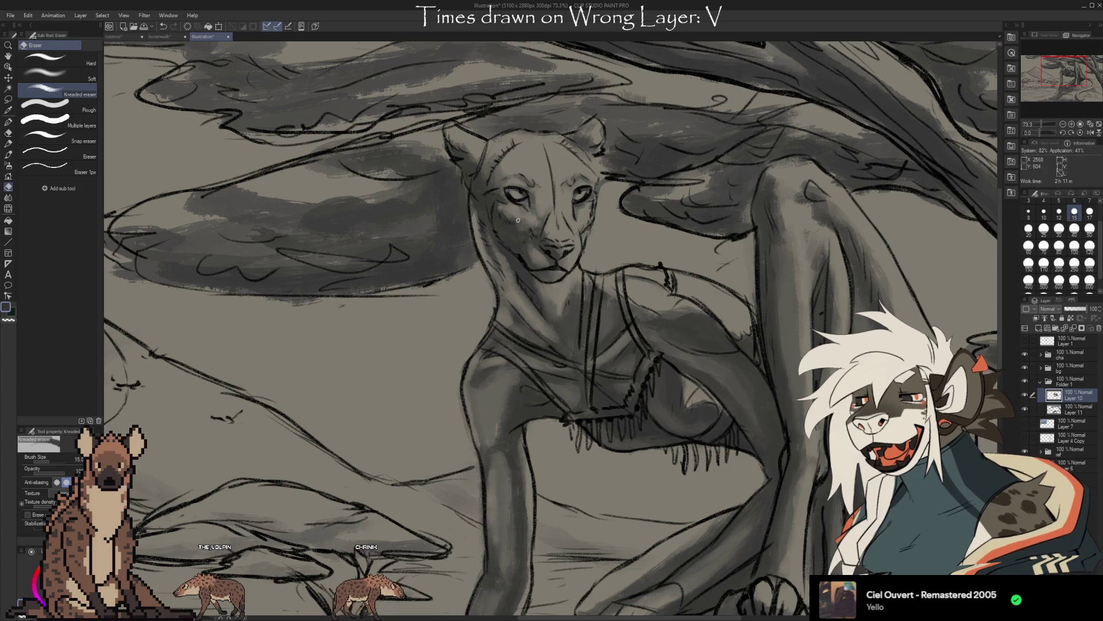
key("b")
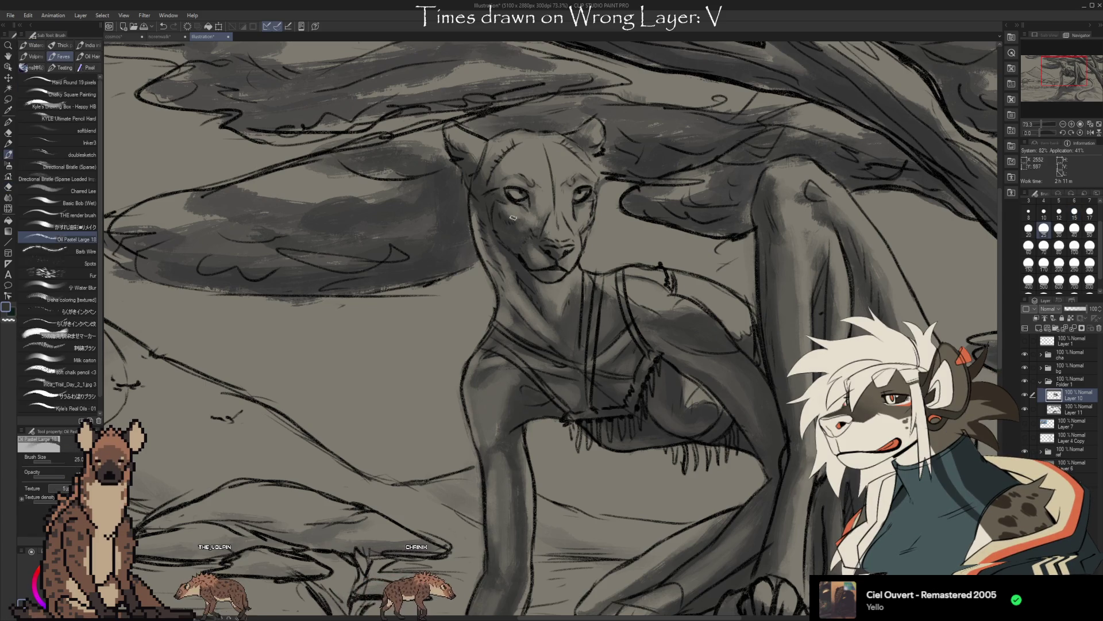
key("e")
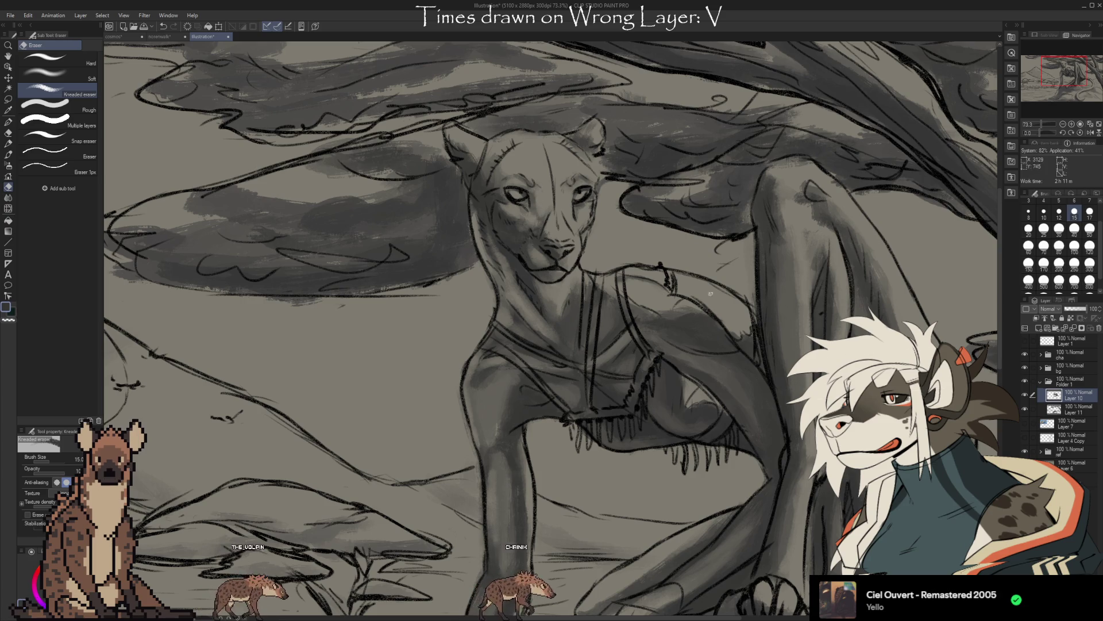
scroll(711, 294, "down", 1)
key("b")
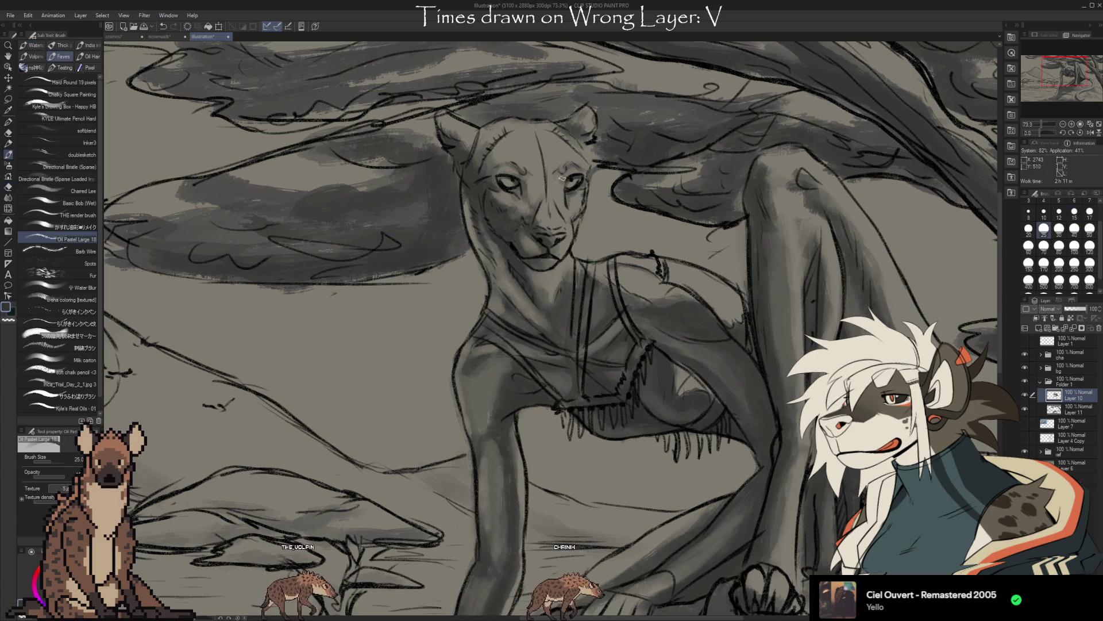
key("e")
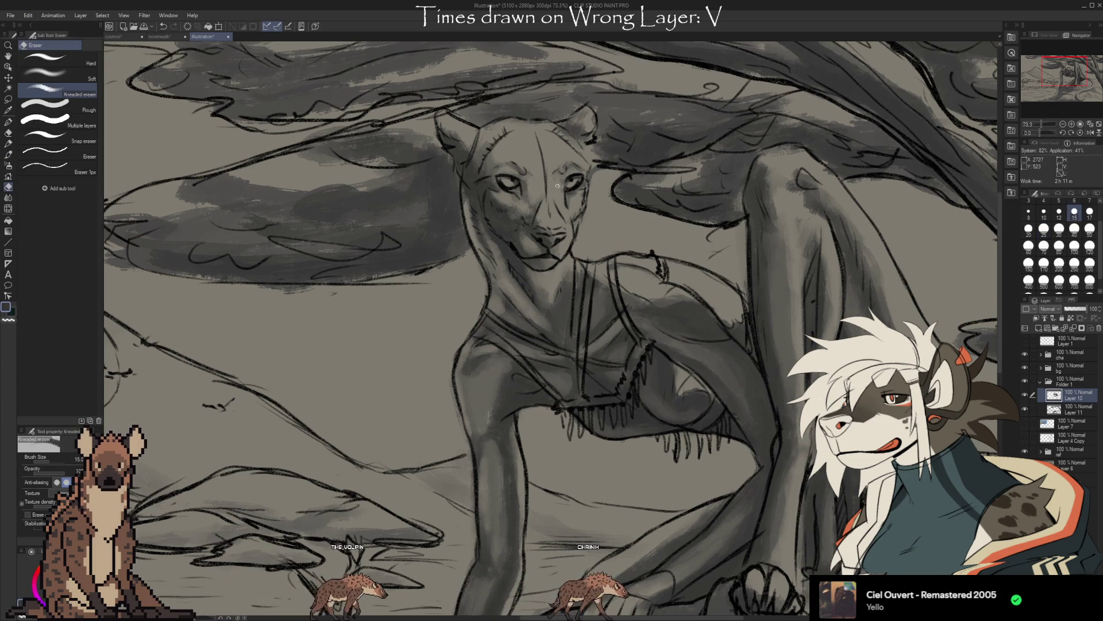
key("b")
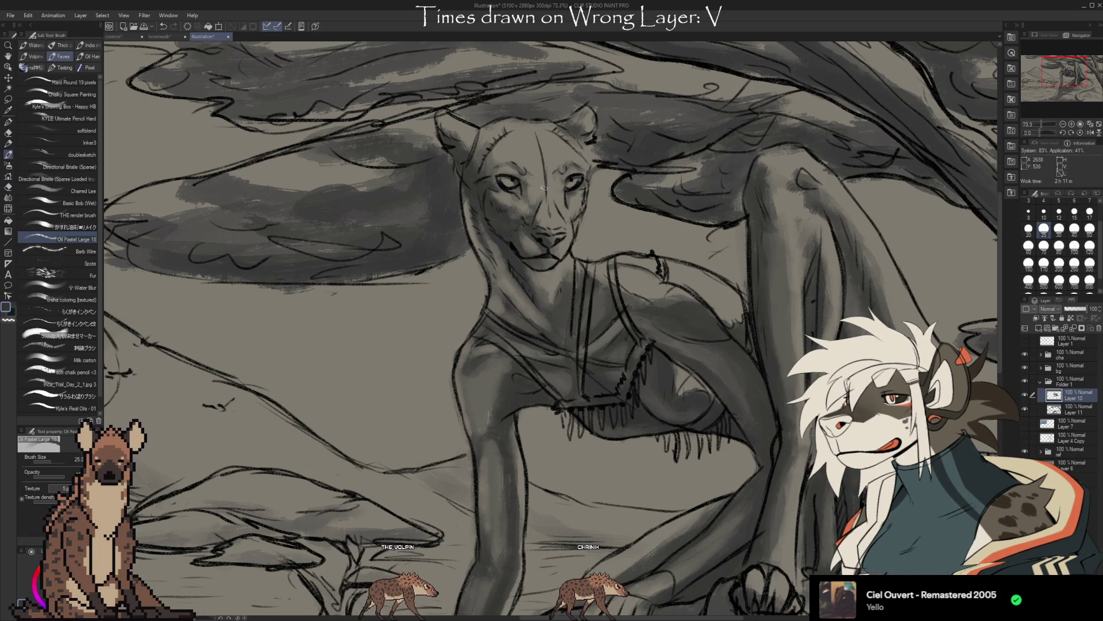
key("e")
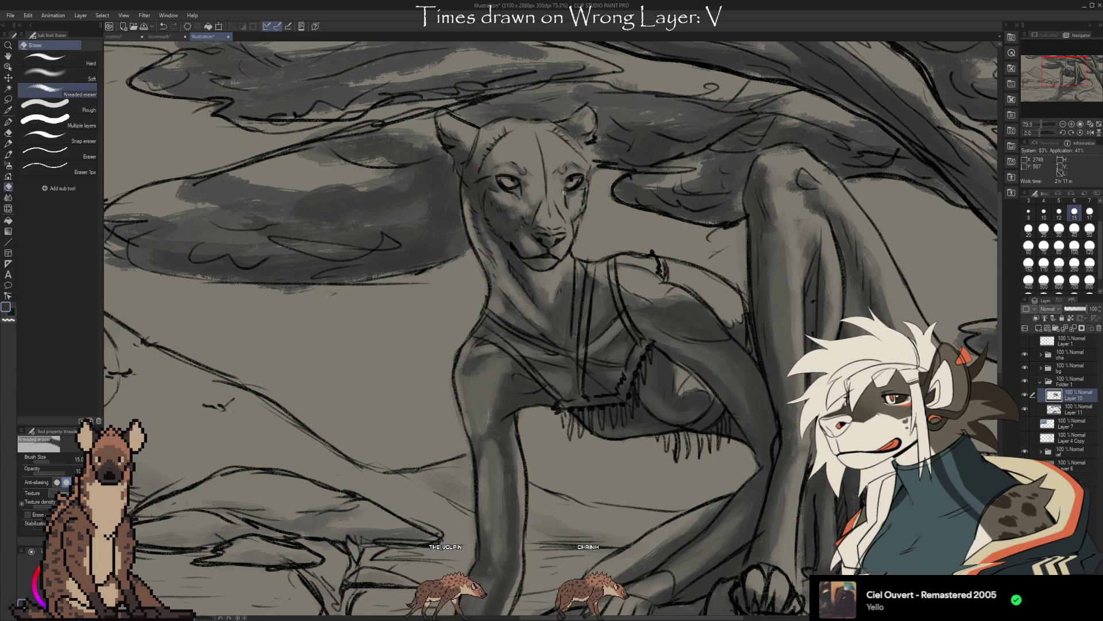
key("b")
key("e")
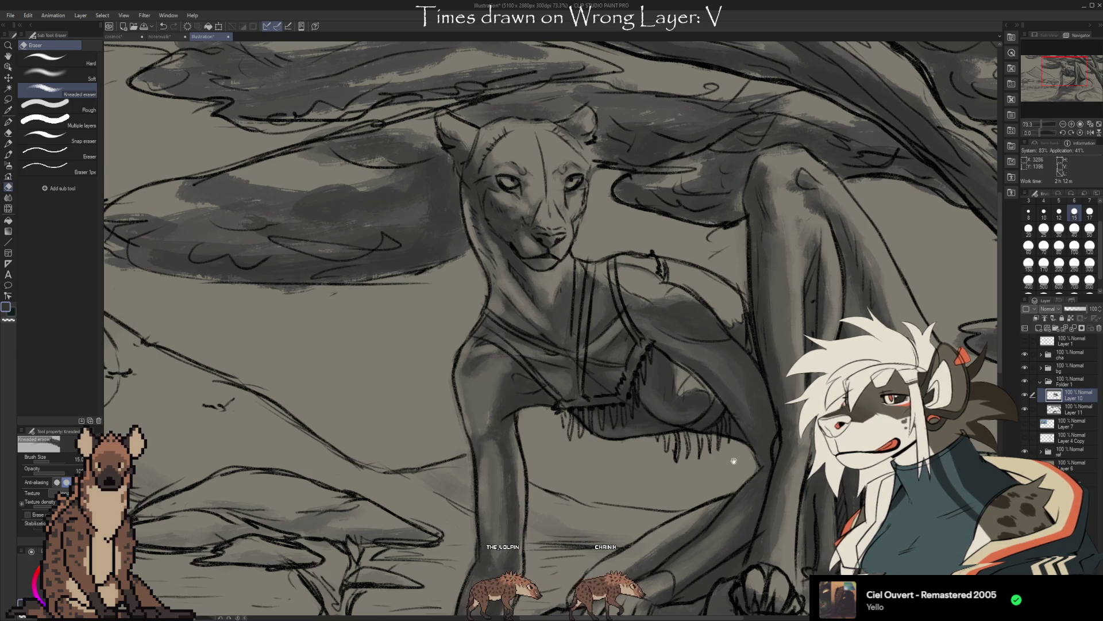
scroll(540, 194, "down", 2)
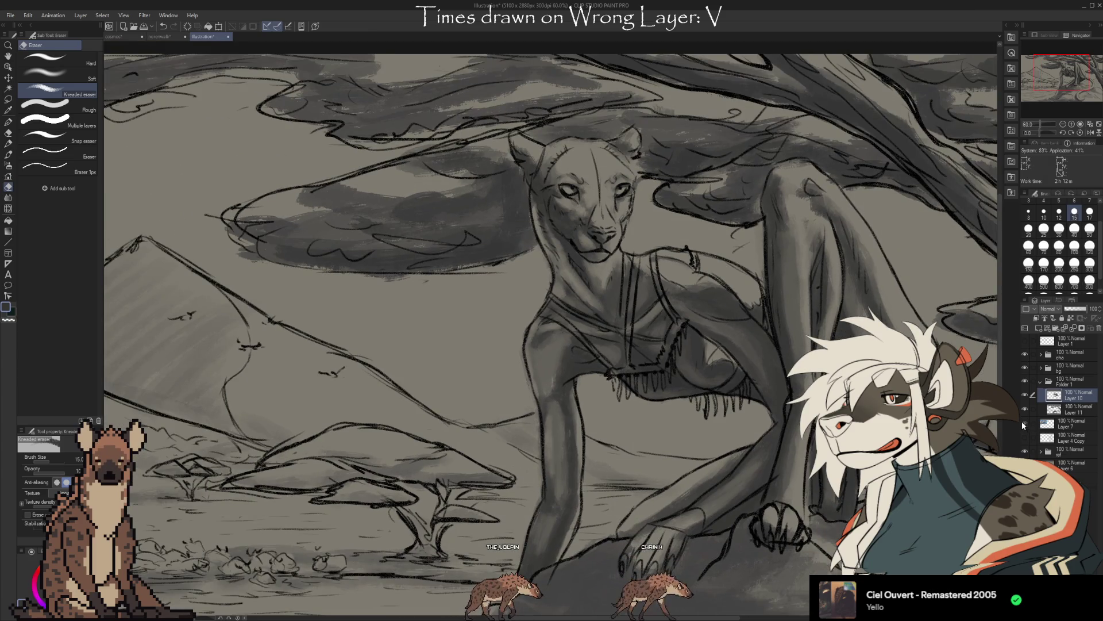
Show the cheetah character reference sheet unobscured over the left side of the canvas.
left_click(1026, 423)
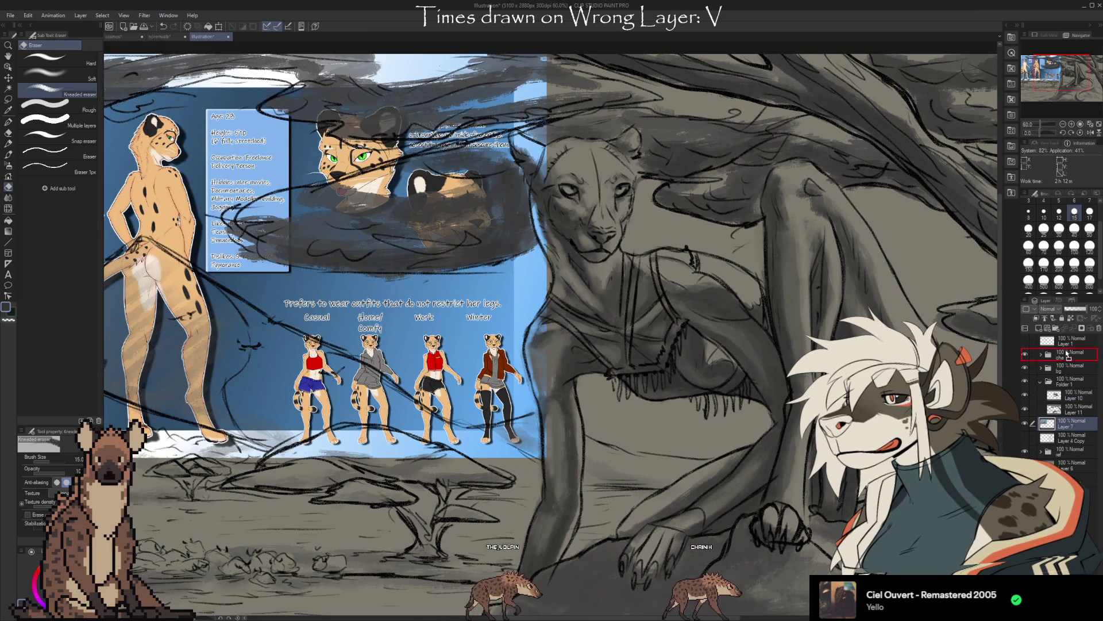
left_click(1067, 344)
scroll(707, 462, "up", 2)
mouse_move(682, 452)
left_mouse_down()
mouse_move(707, 461)
mouse_move(694, 467)
left_mouse_up()
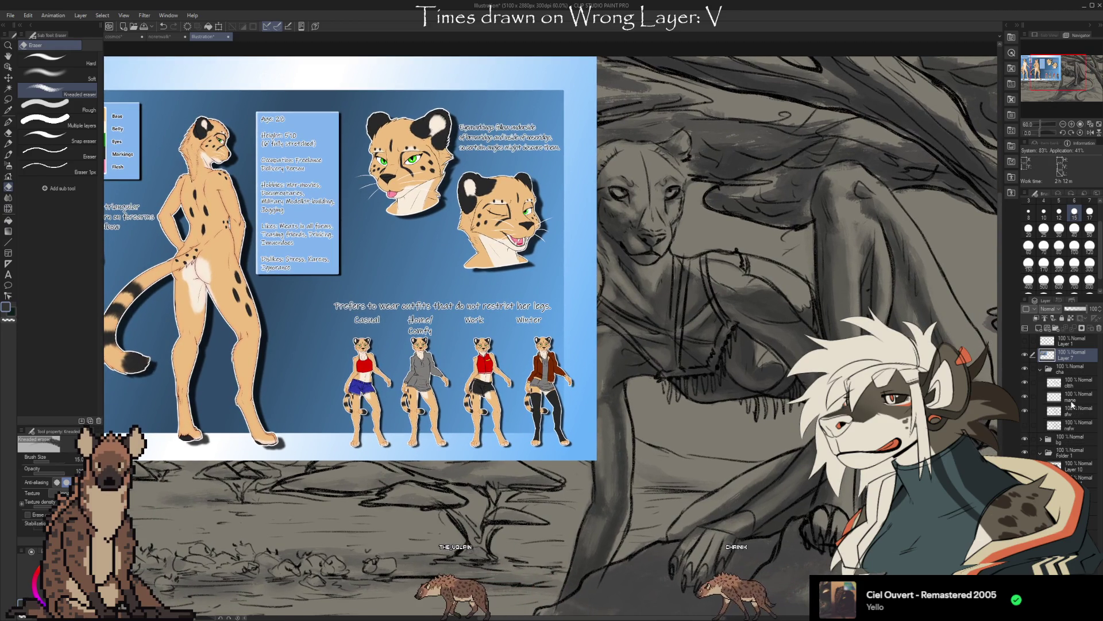
Select another working layer and ready the chalk pencil sub tool for fur shading.
left_click(1074, 397)
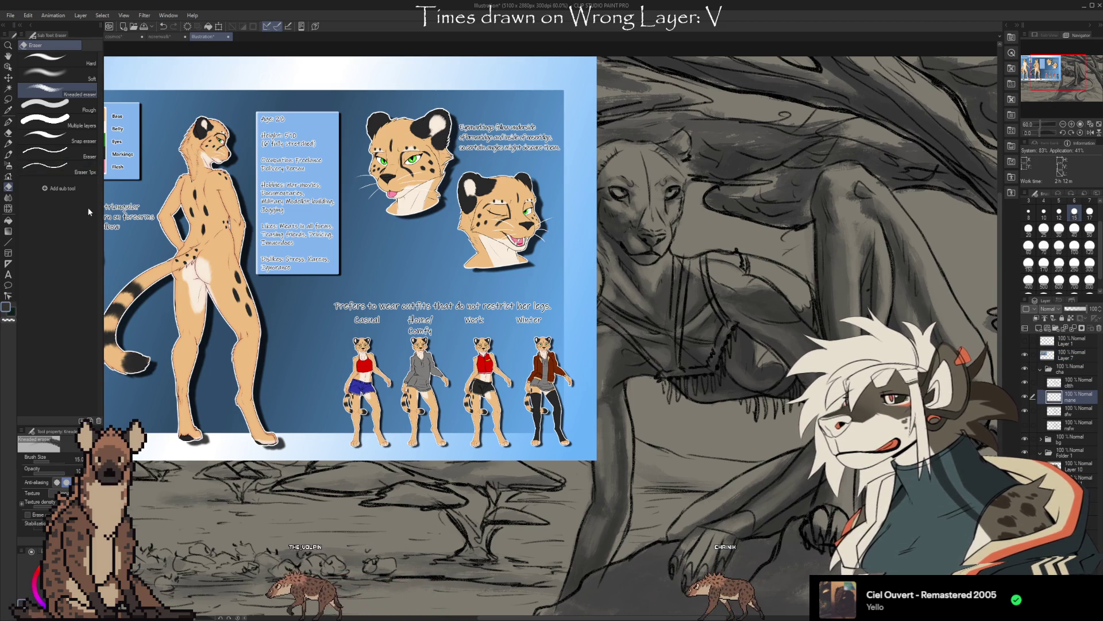
key("p")
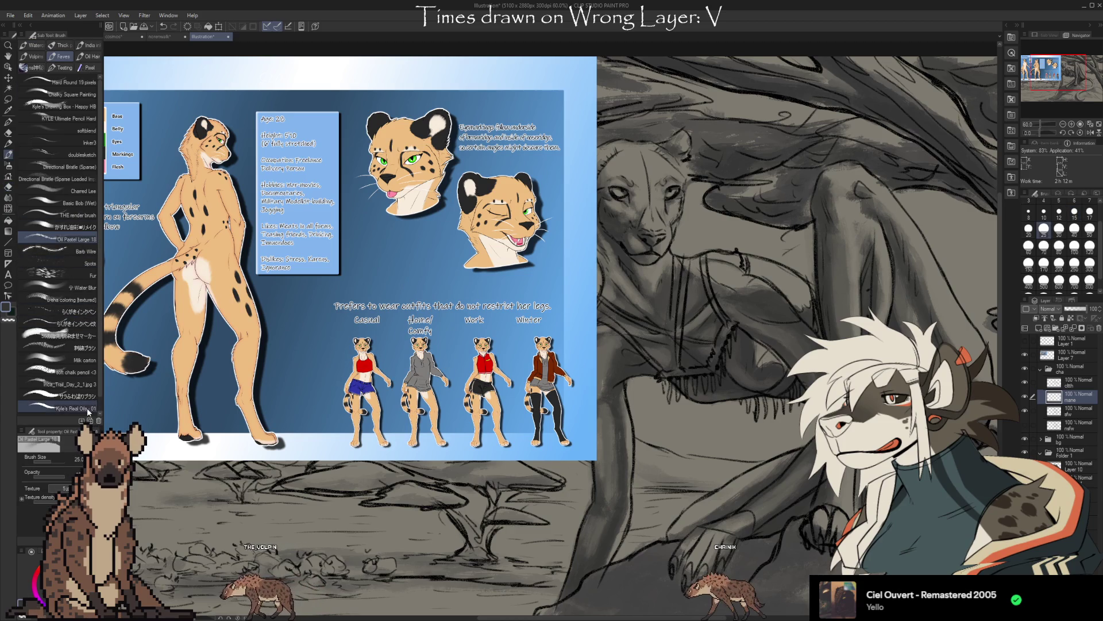
left_click(82, 371)
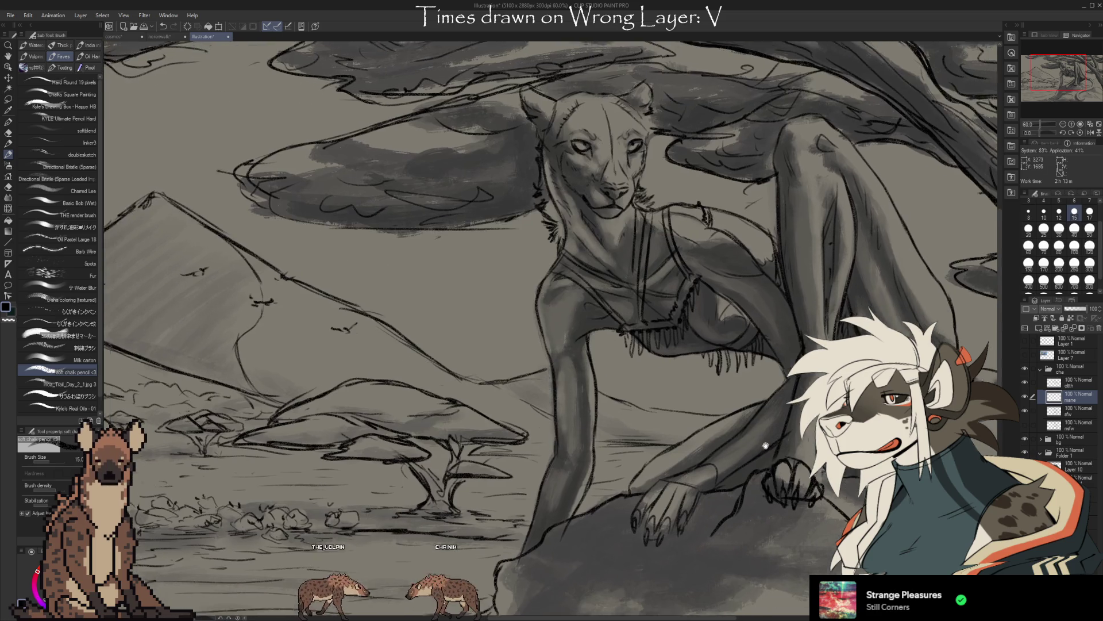
Add chalk-pencil spot markings to the face, erasing and moving between the two sketch layers.
left_click_drag(606, 335, 560, 289)
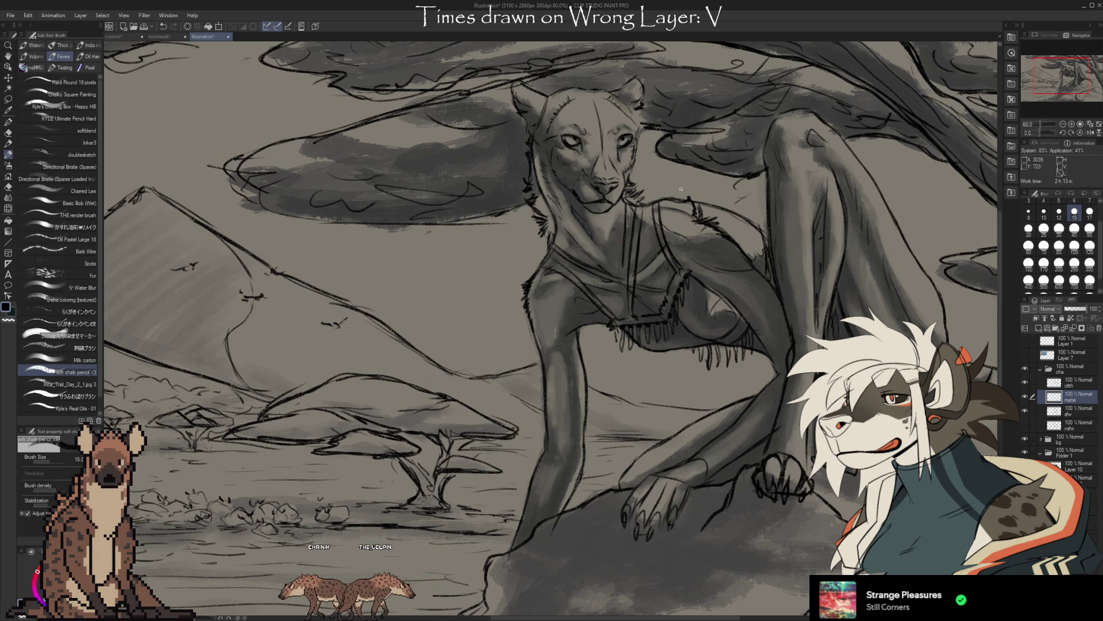
key("e")
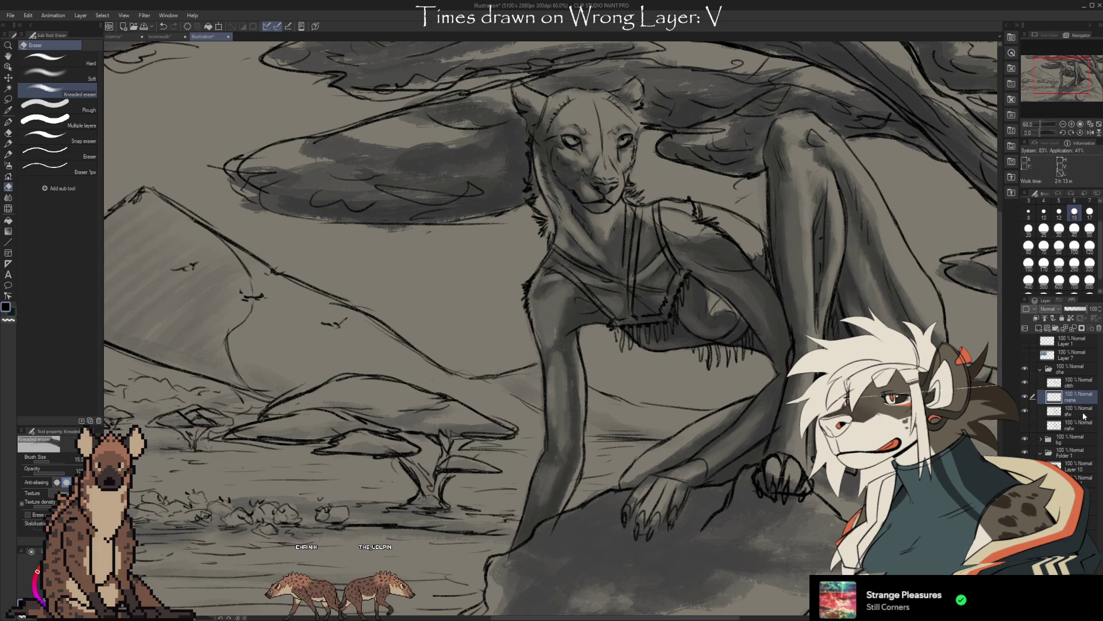
left_click(1084, 415)
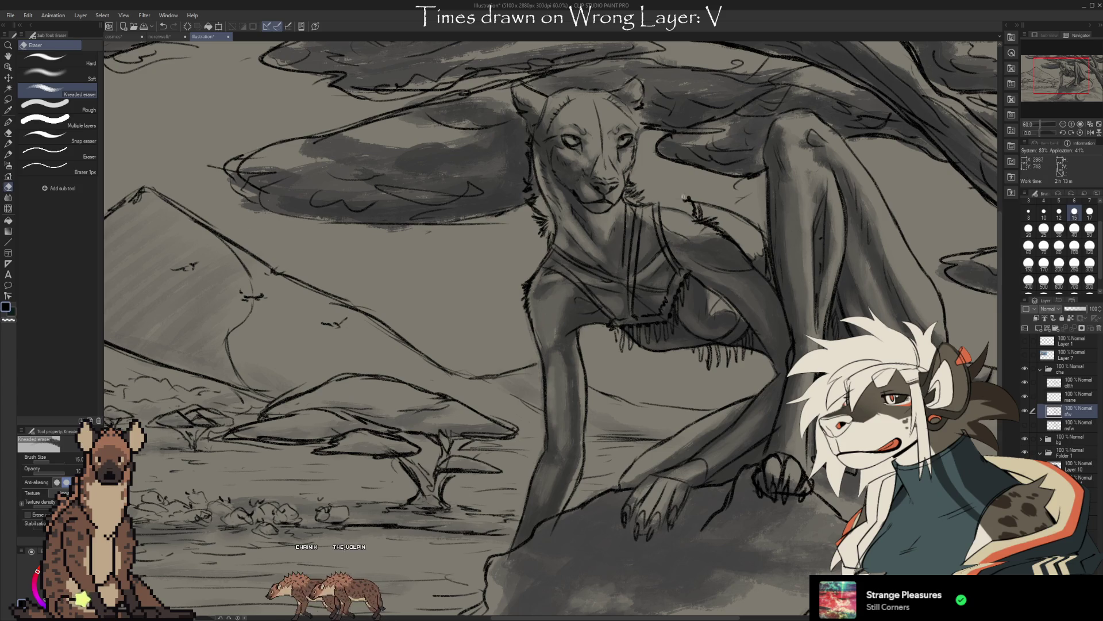
key("p")
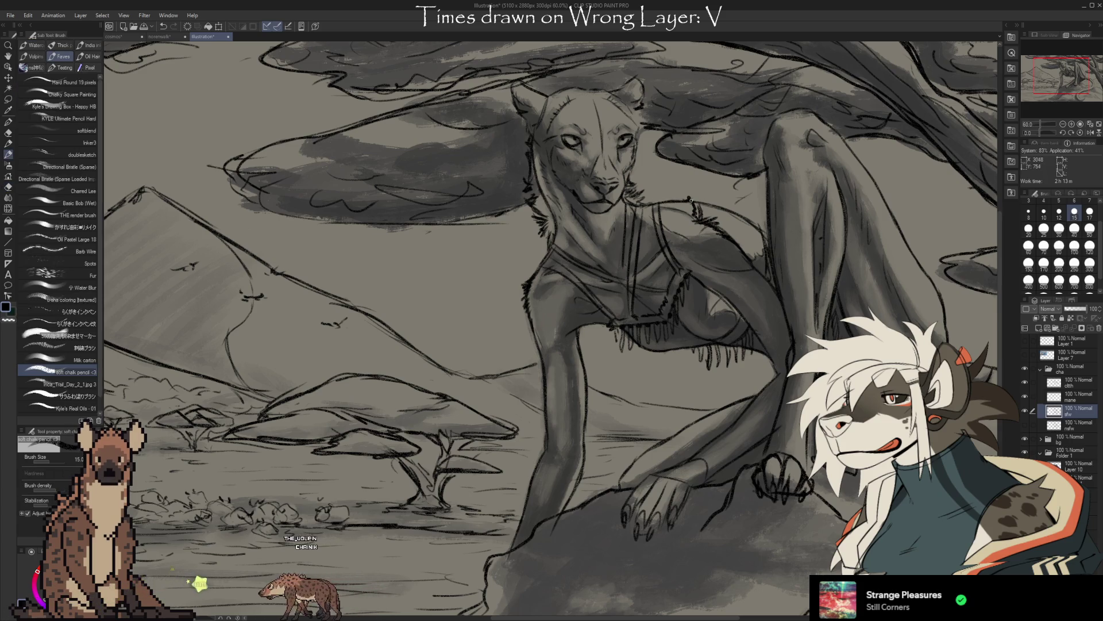
left_click(1084, 395)
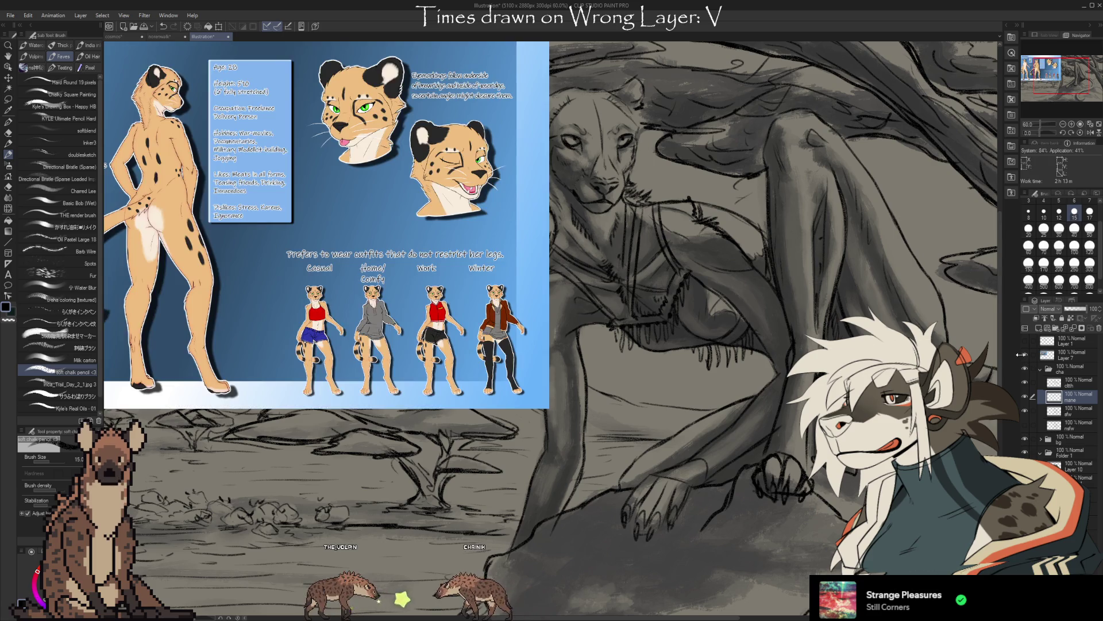
scroll(645, 318, "up", 3)
Hide the Layer 7 reference sheet, refine the face, then paste the reference image back over the sketch.
left_click_drag(723, 338, 630, 306)
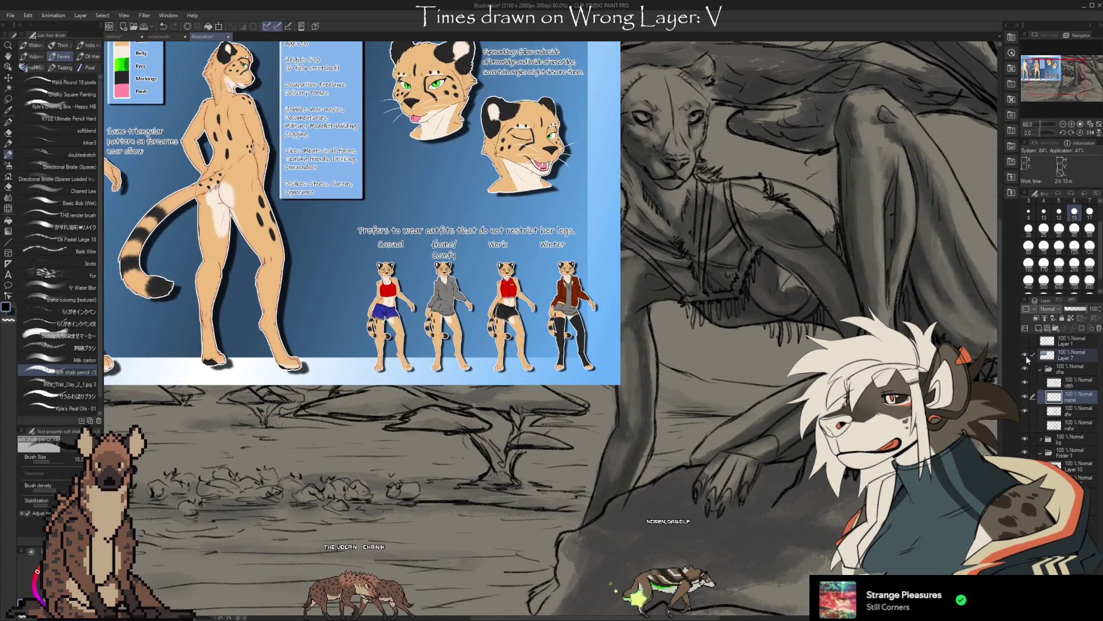
left_click(1026, 355)
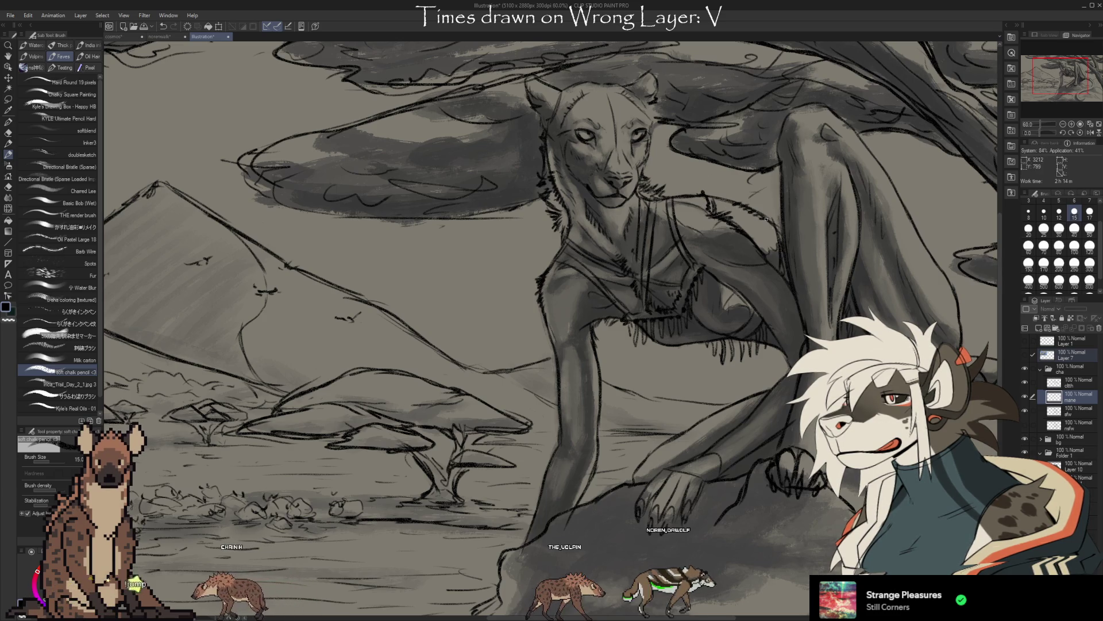
scroll(552, 328, "up", 1)
left_click_drag(713, 249, 686, 287)
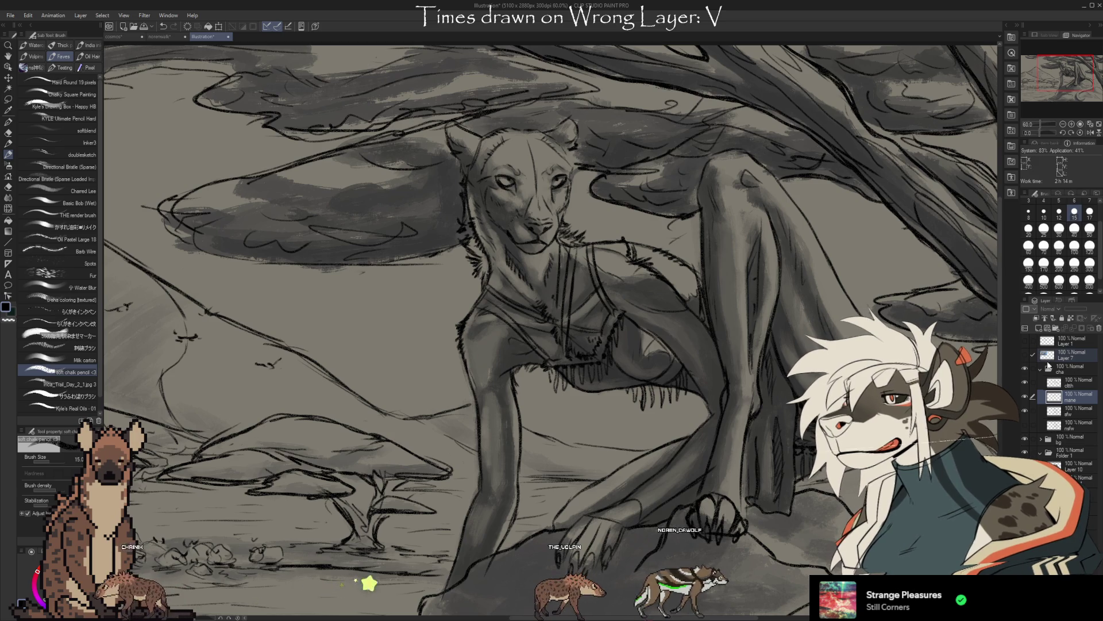
key("ctrl+v")
left_click_drag(655, 335, 724, 346)
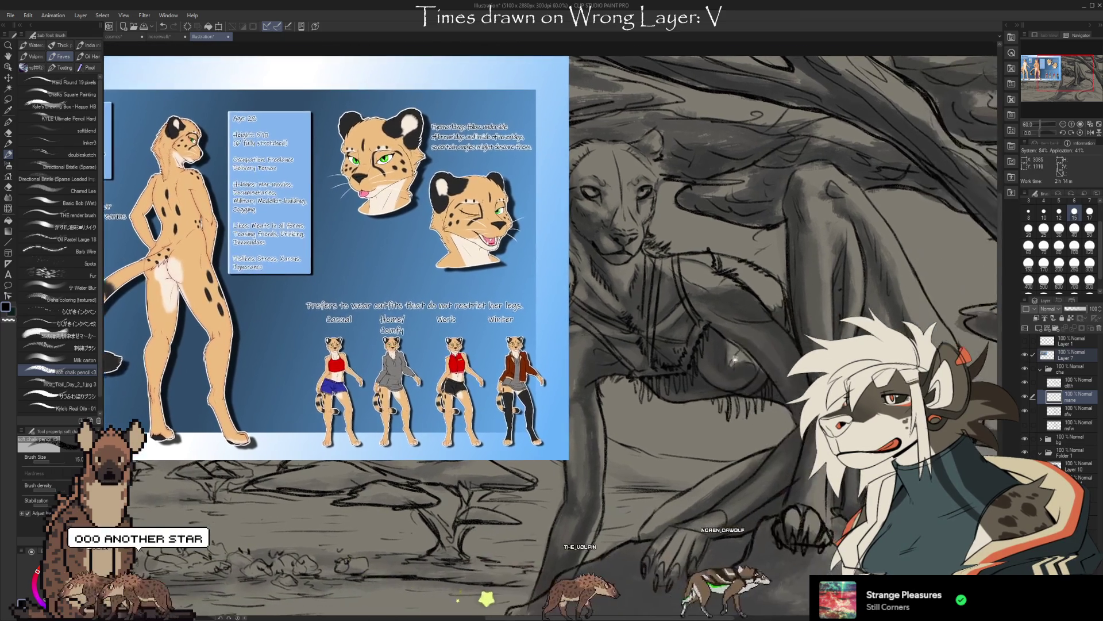
Scale the reference sheet smaller and move it left with Ctrl+T, confirming the transform.
key("ctrl+t")
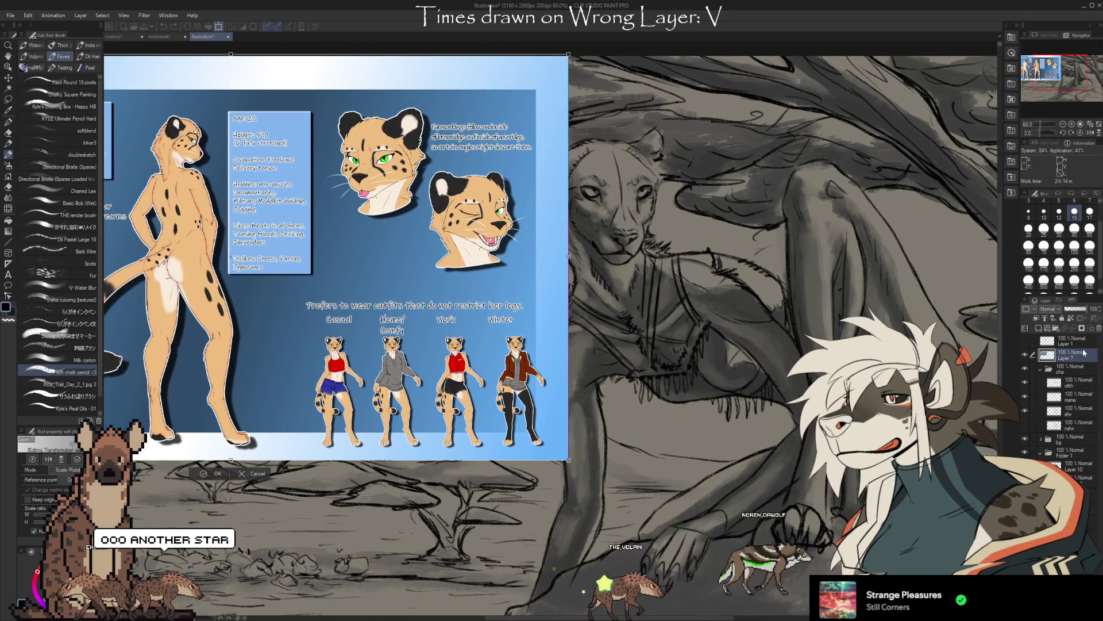
left_click_drag(489, 346, 393, 354)
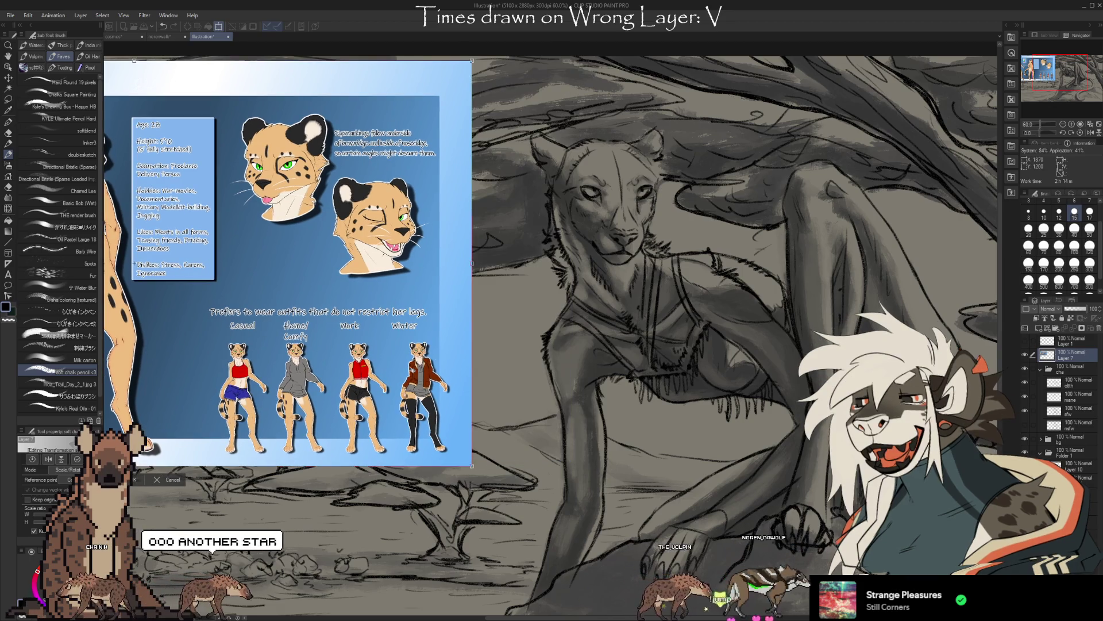
key("Return")
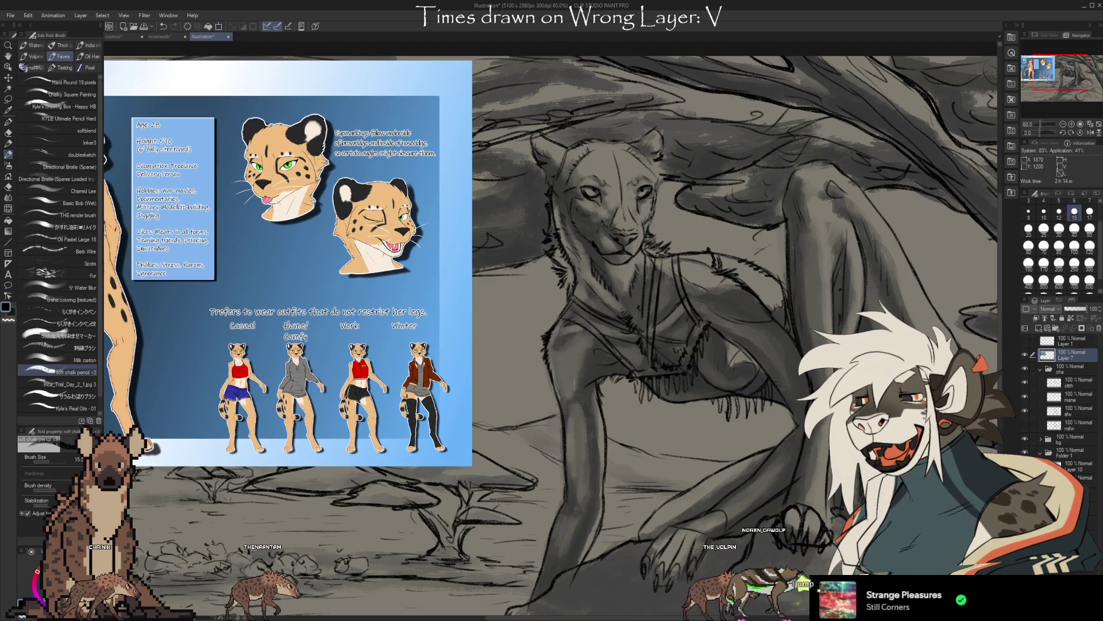
Sketch and erase fur texture on the mane layer along the shoulder and arm.
left_click(1079, 398)
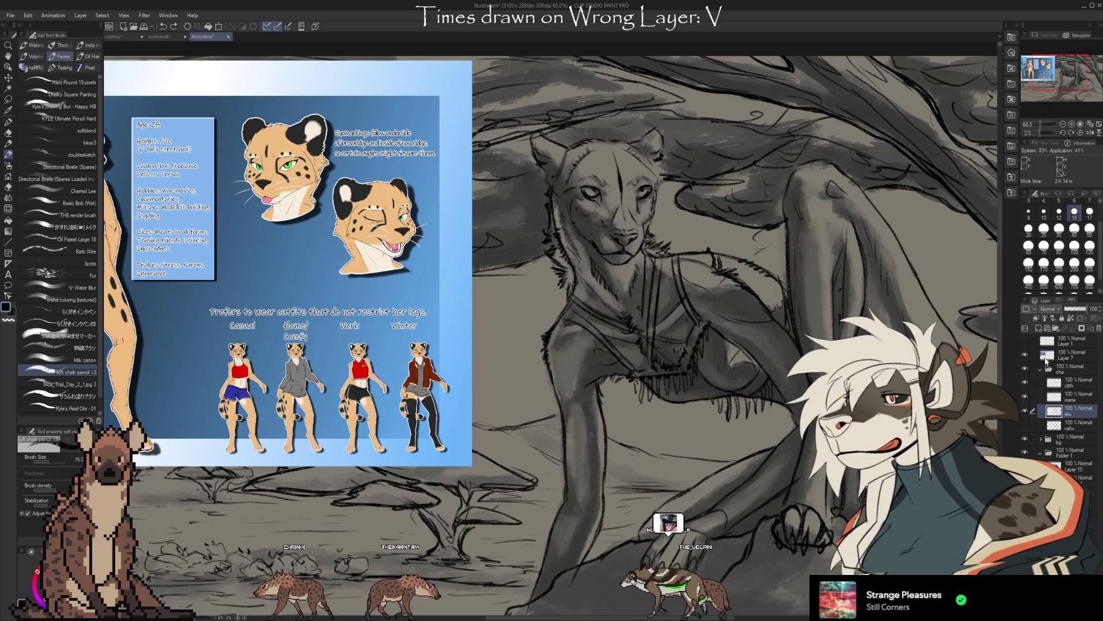
key("e")
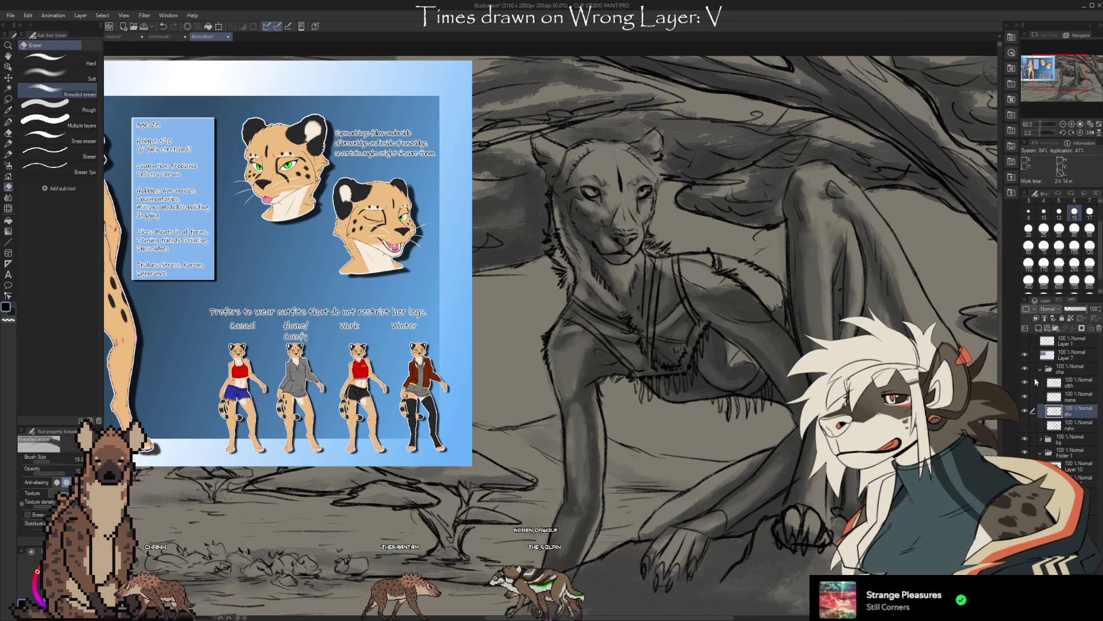
key("p")
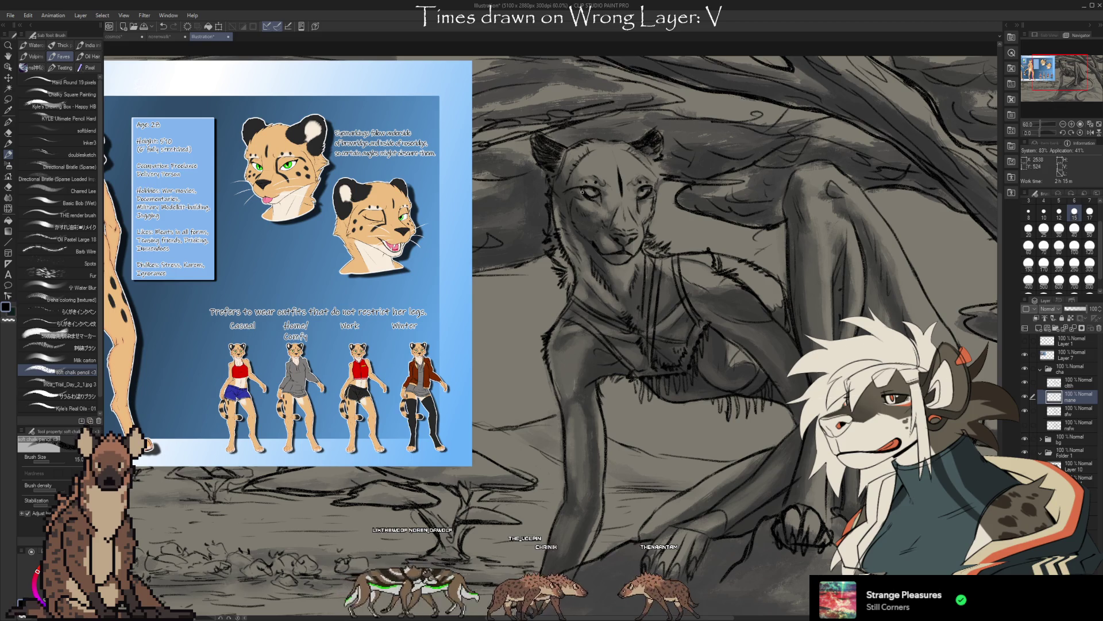
Draw spot and tear-mark lines around the eyes and muzzle, fixing strokes with the Kneaded eraser.
left_click(1080, 413)
key("e")
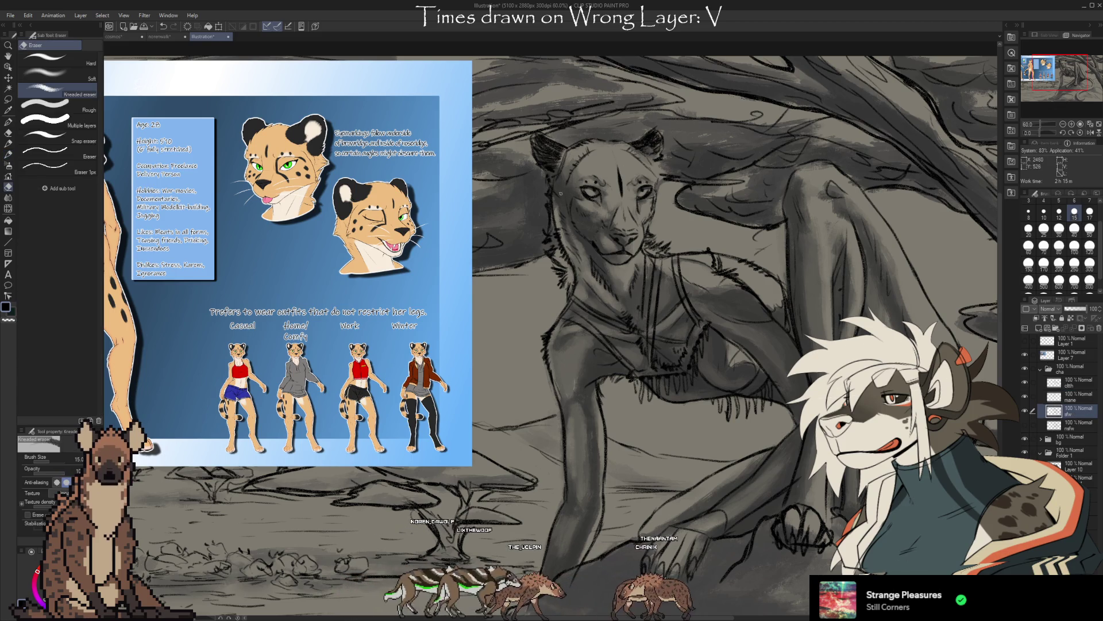
key("p")
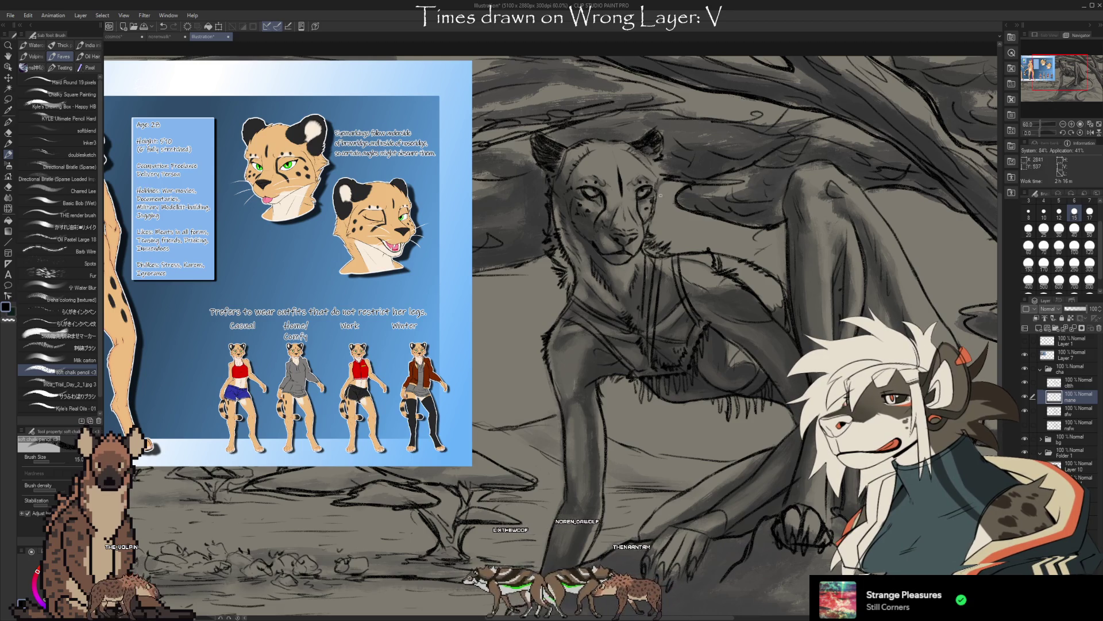
left_click_drag(635, 440, 639, 427)
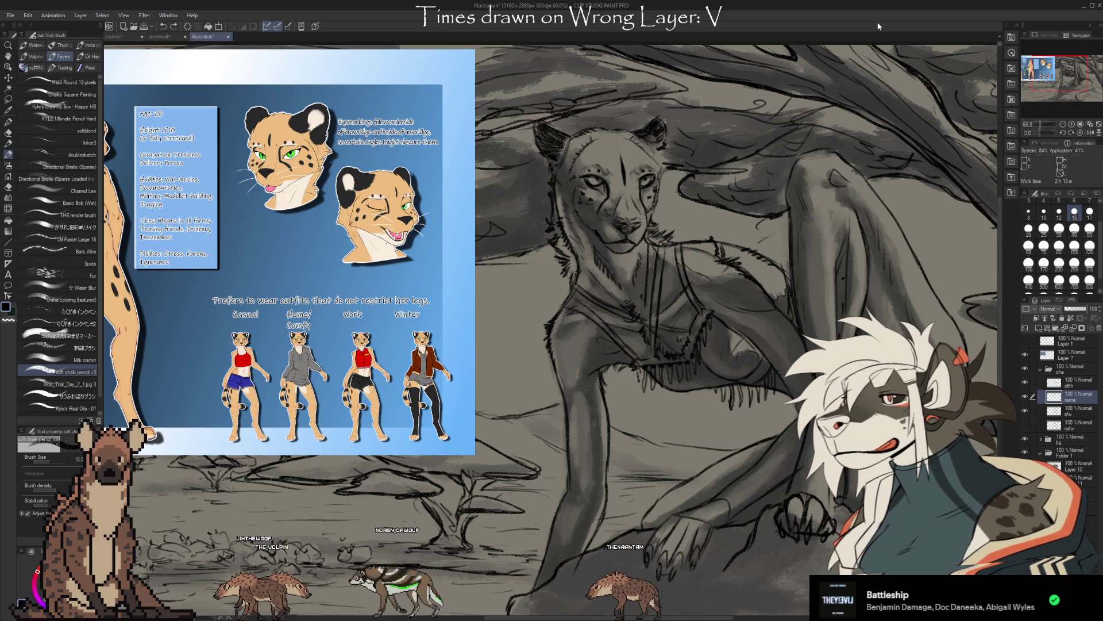
Hide the reference sheet and bring up the jackal-masked figure painting document.
left_click(1026, 356)
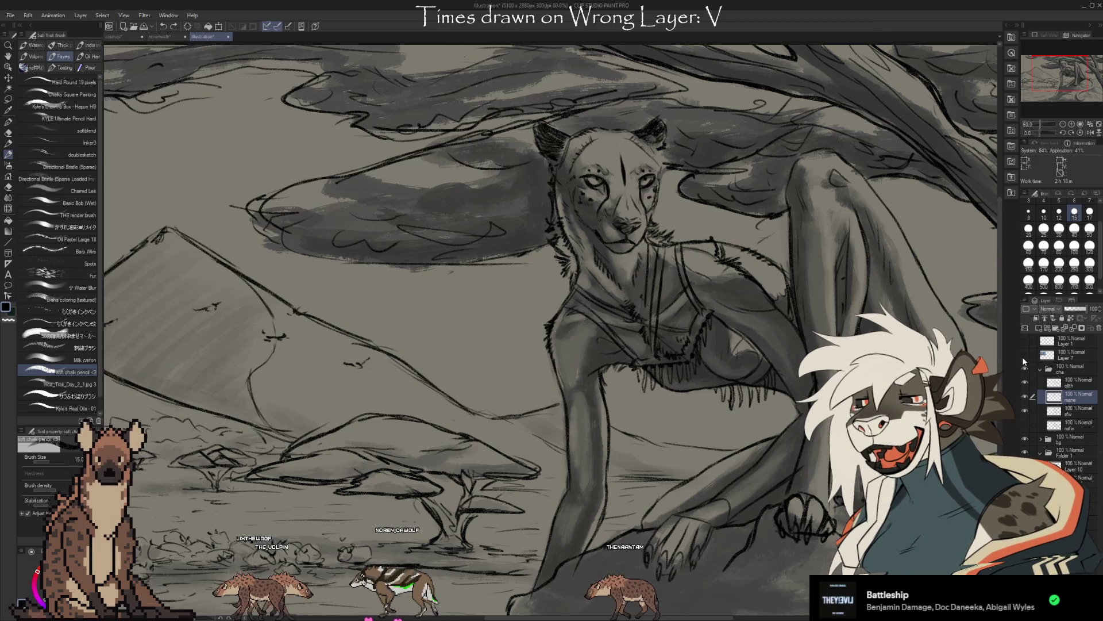
scroll(664, 277, "down", 3)
scroll(664, 277, "down", 2)
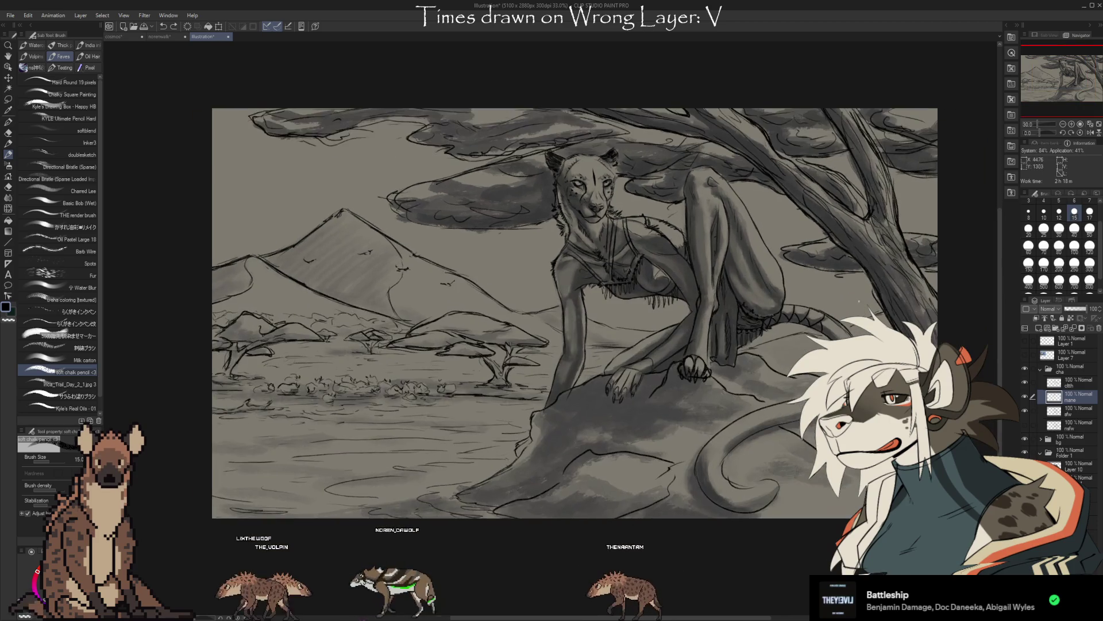
scroll(645, 260, "up", 2)
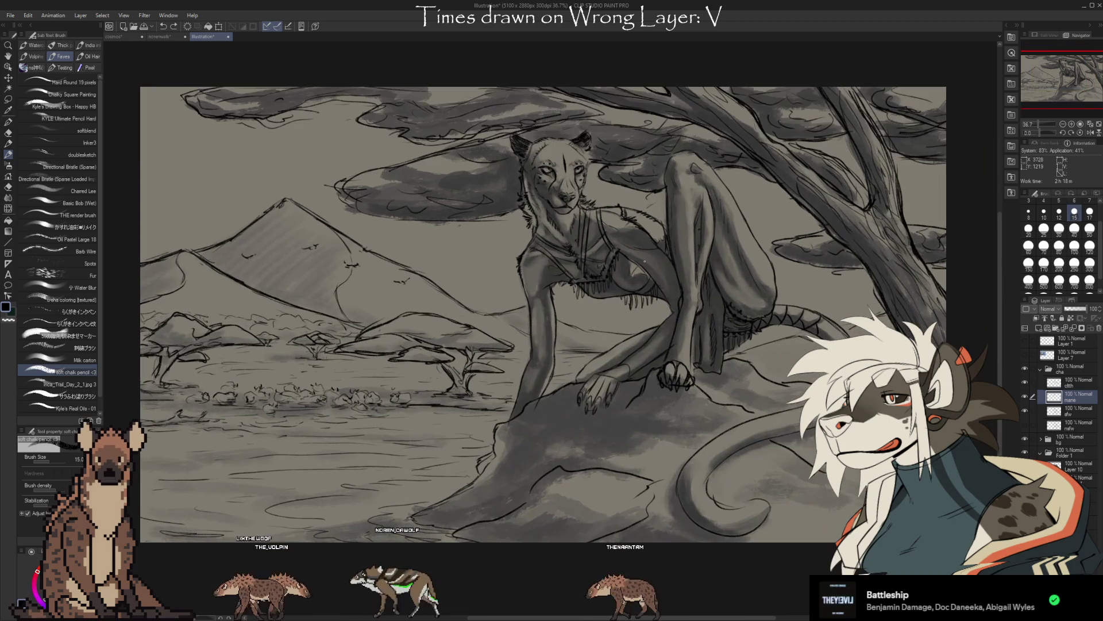
left_click(119, 40)
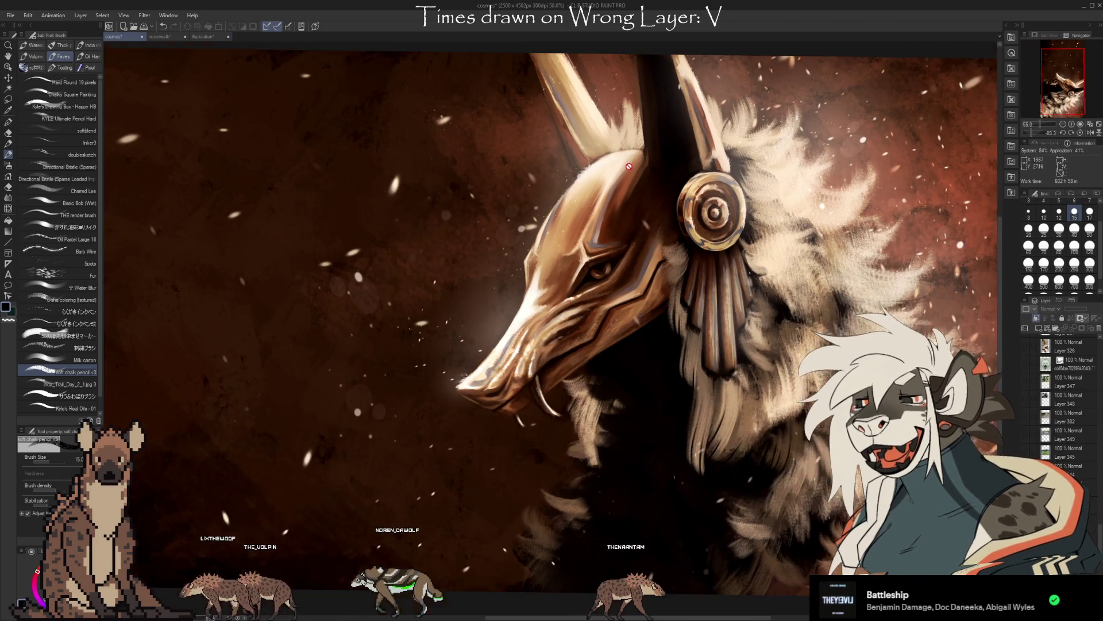
scroll(709, 189, "up", 1)
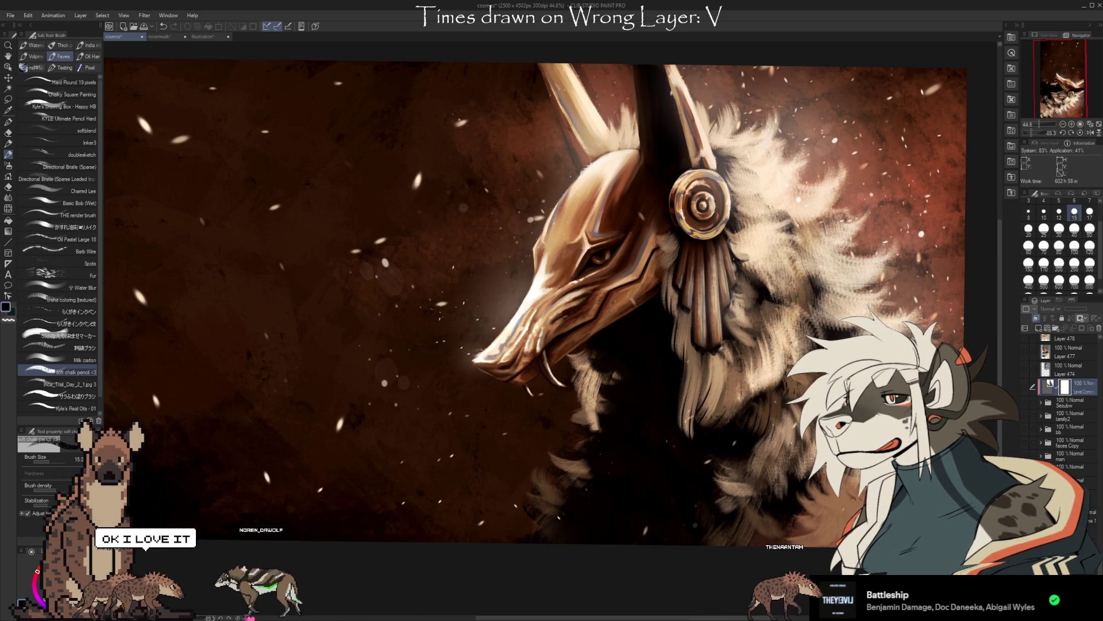
Show the portfolio paintings in turn — hyena seascape, white wolf mask, dog on beach — then hide them all.
key("ctrl+Tab")
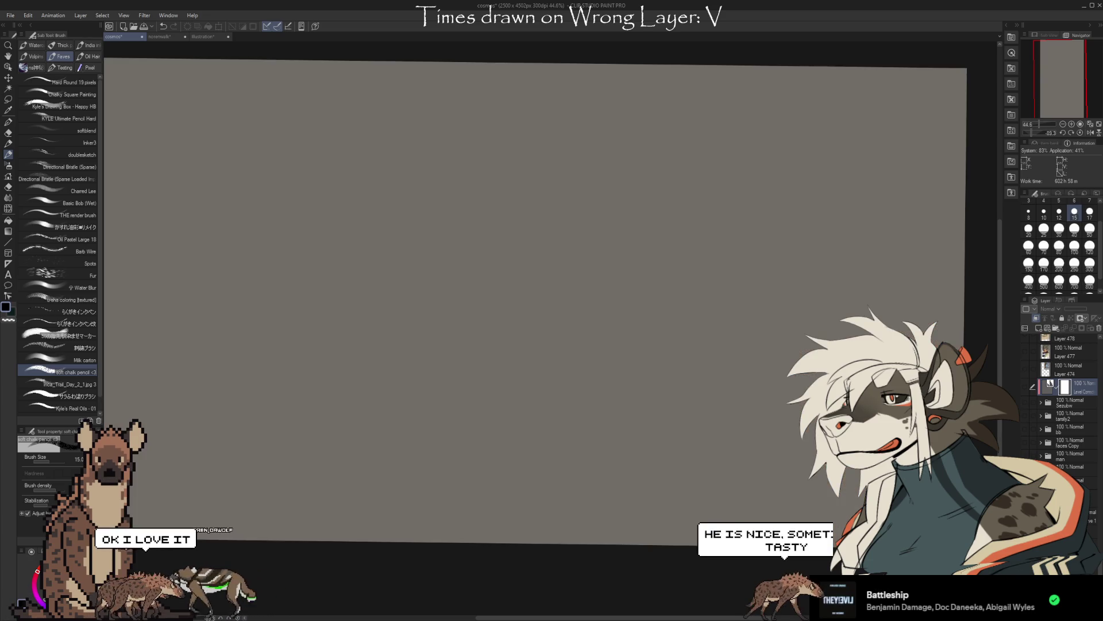
key("ctrl+Tab")
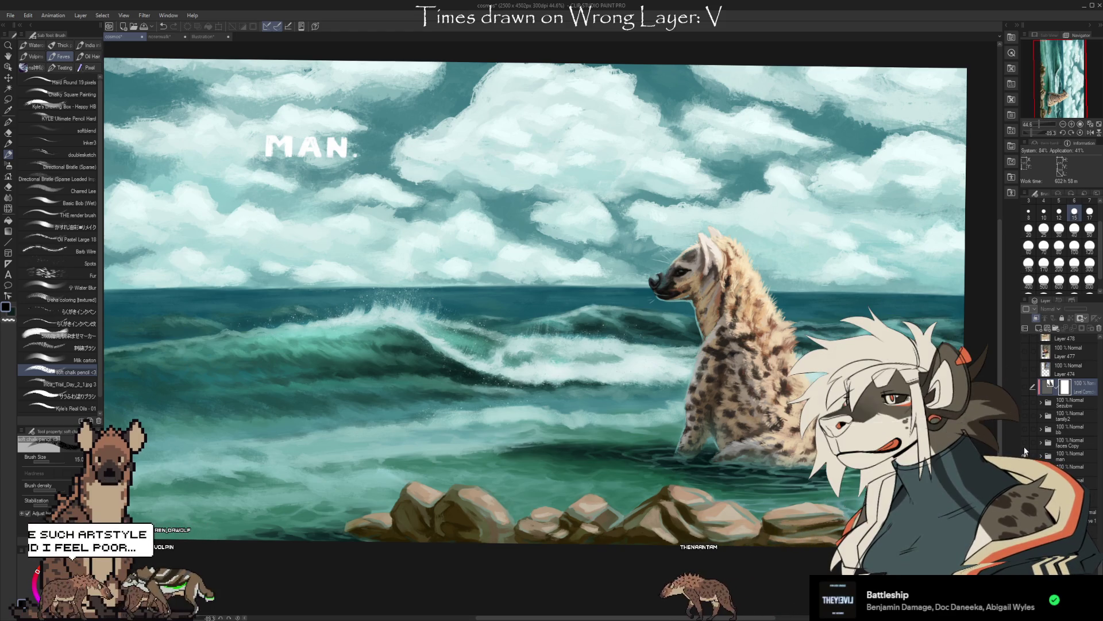
key("ctrl+Tab")
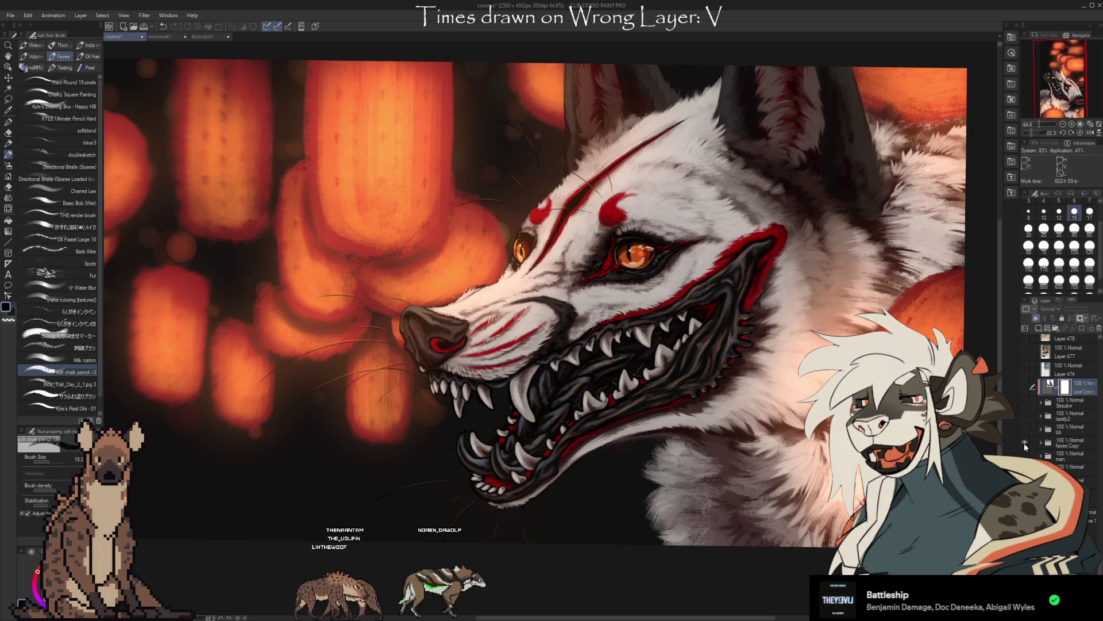
left_click(1024, 443)
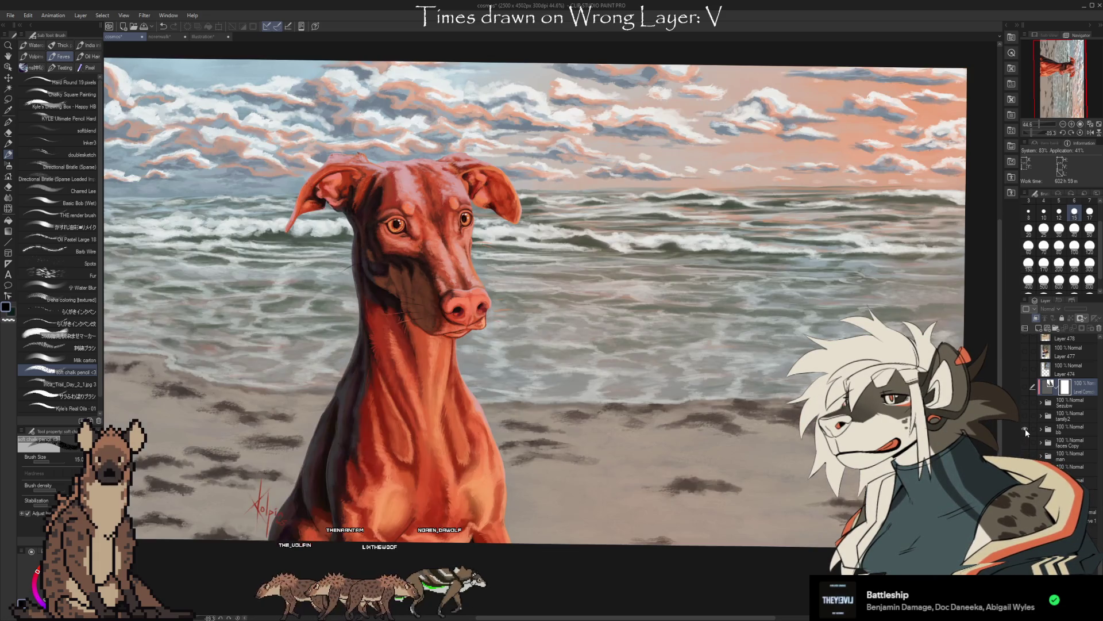
scroll(397, 271, "up", 2)
scroll(398, 270, "up", 2)
scroll(397, 258, "up", 3)
scroll(395, 224, "up", 2)
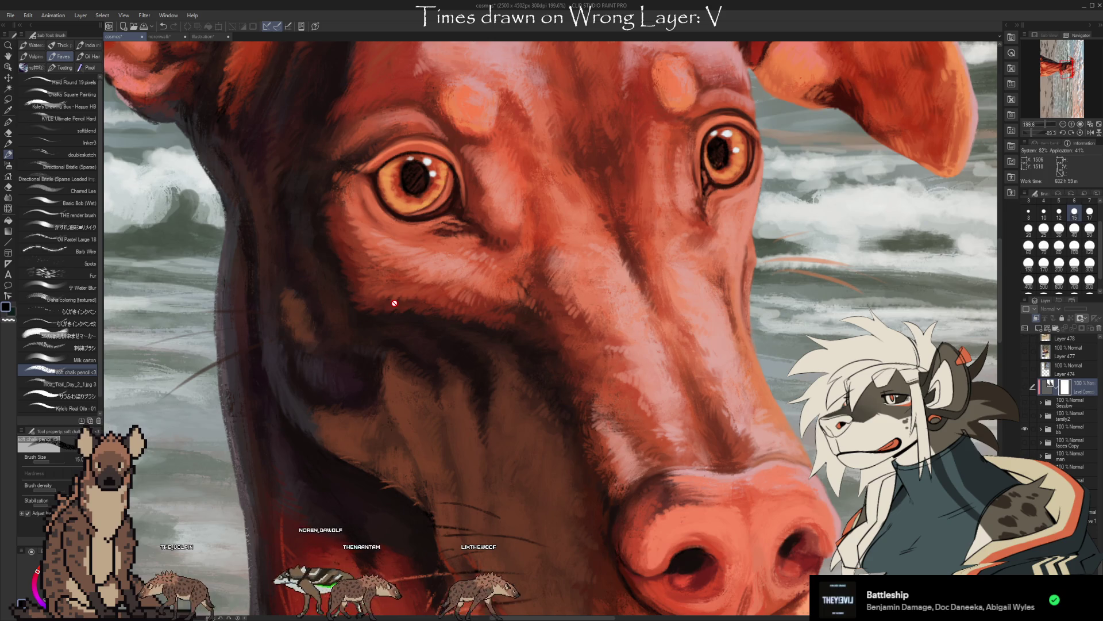
scroll(395, 304, "down", 3)
scroll(388, 276, "down", 3)
scroll(383, 250, "down", 2)
scroll(379, 238, "down", 2)
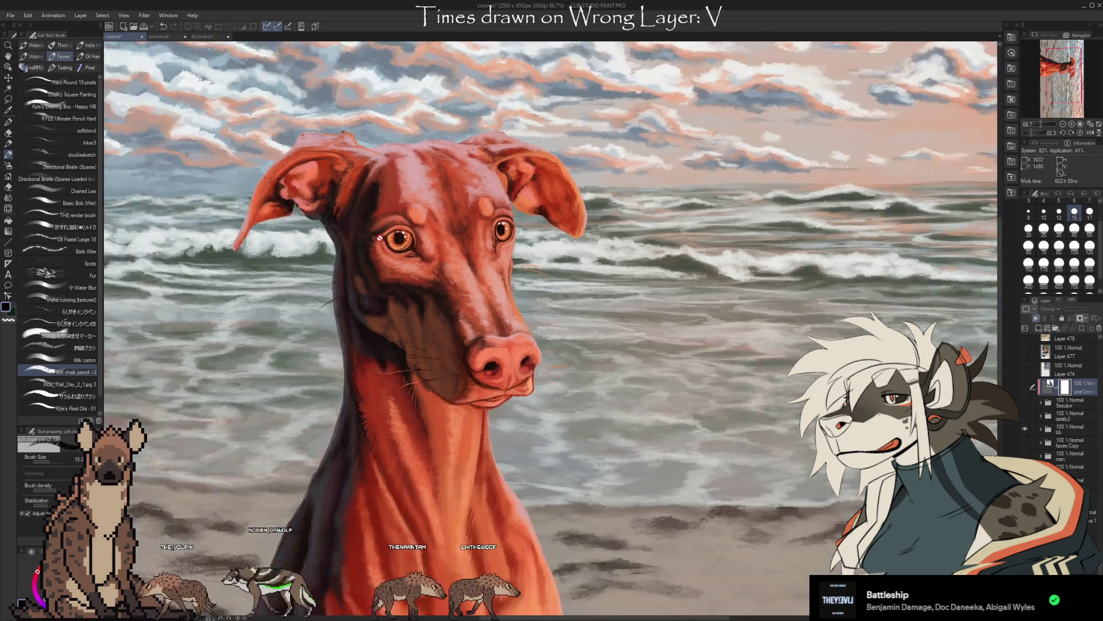
scroll(380, 238, "down", 2)
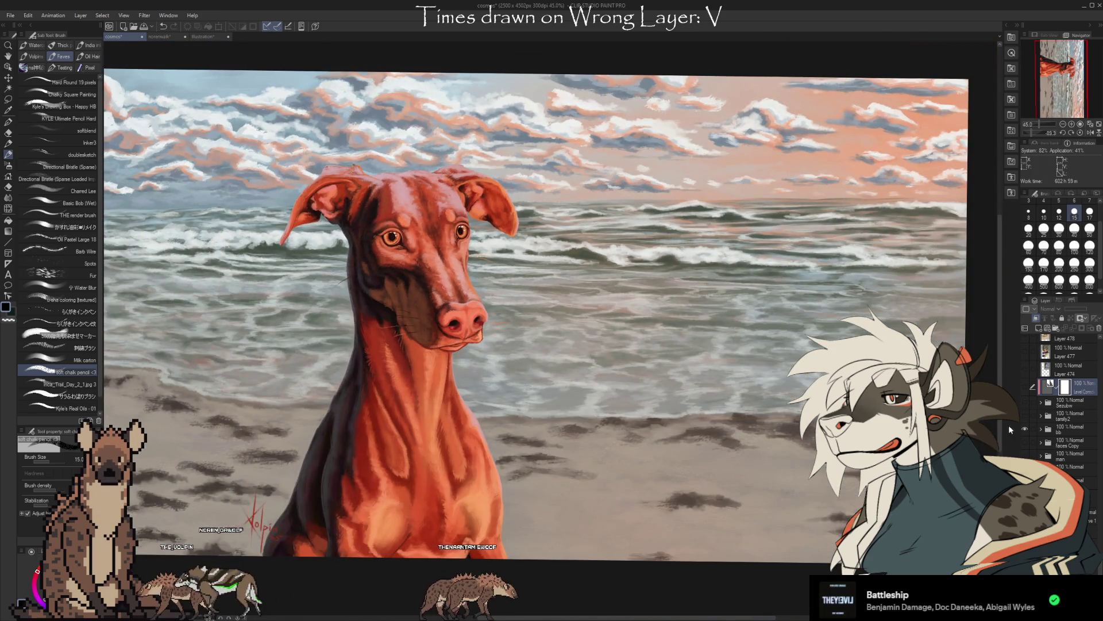
left_click(1025, 429)
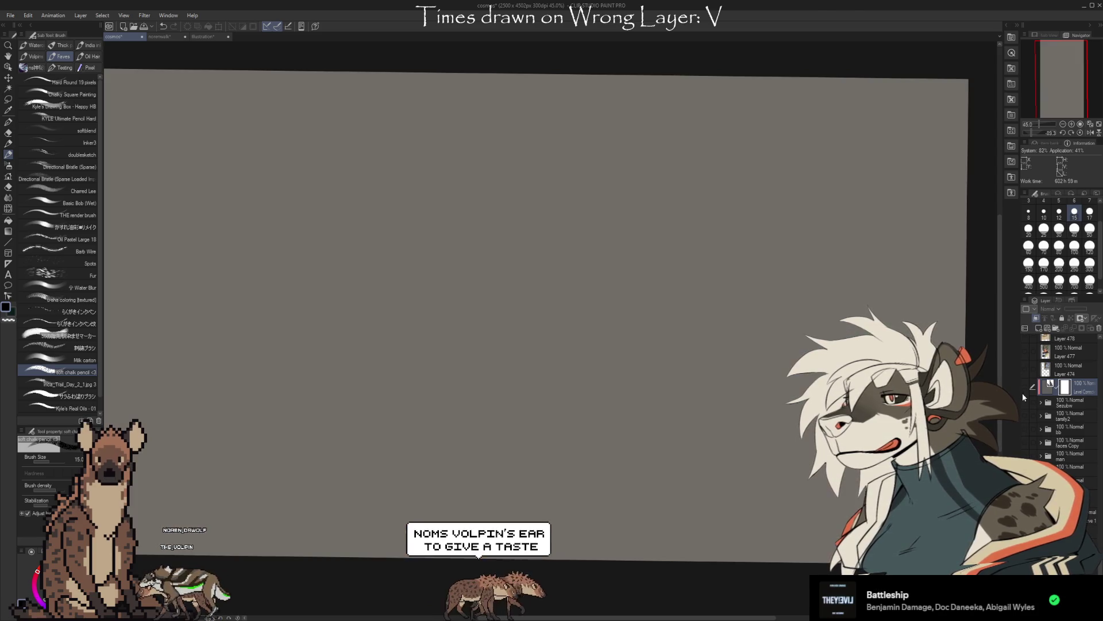
Turn the hidden portfolio painting folder visible again.
left_click(1025, 392)
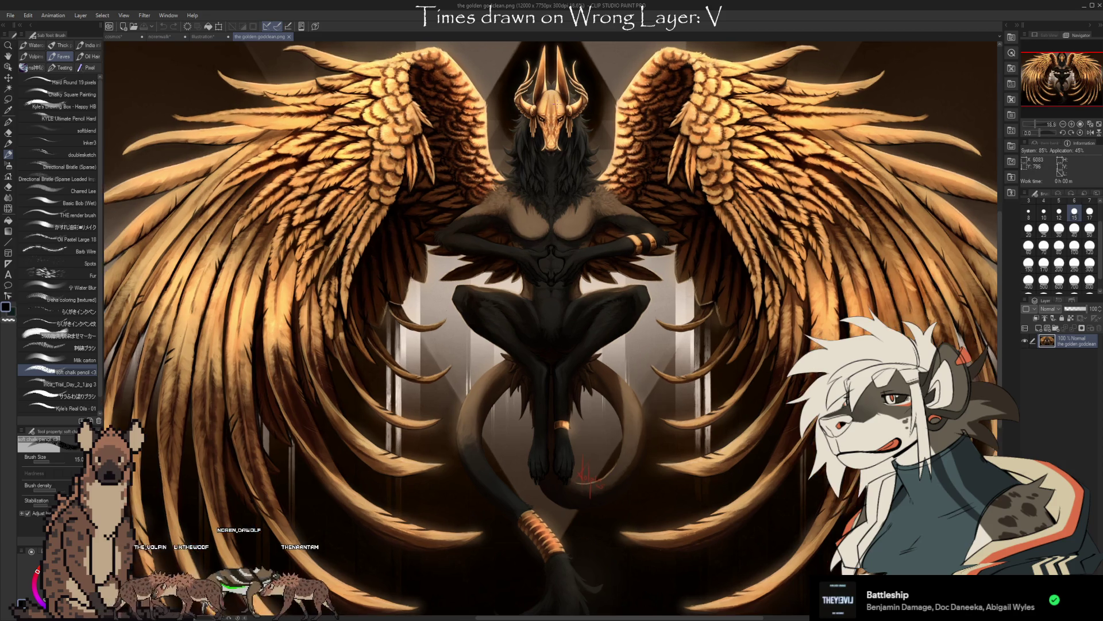
scroll(551, 259, "up", 3)
scroll(552, 259, "up", 3)
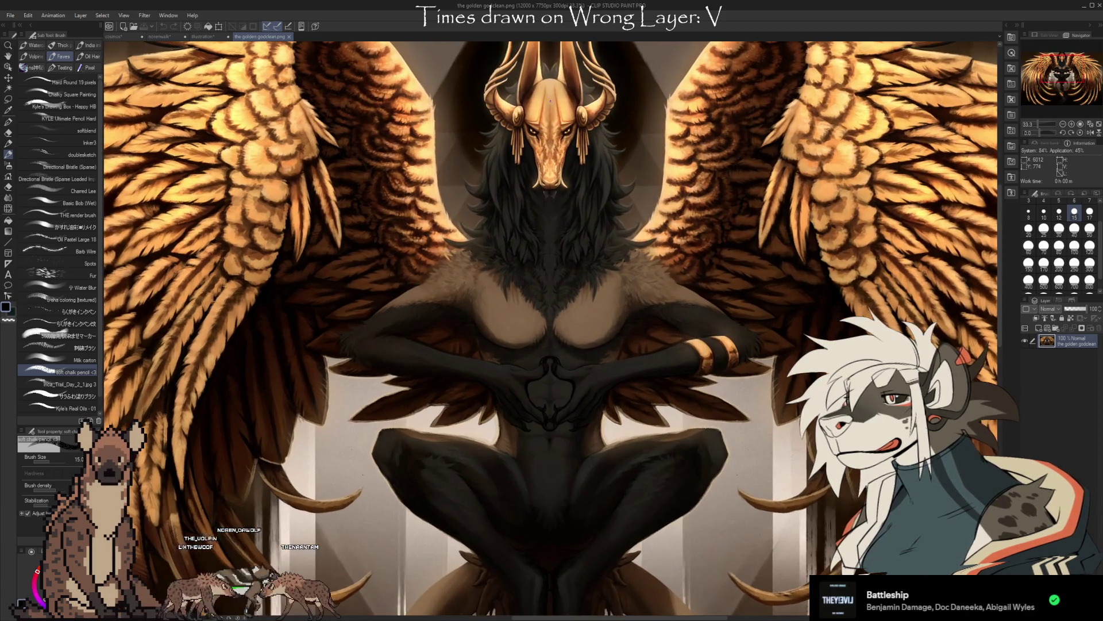
scroll(552, 173, "up", 3)
scroll(552, 172, "up", 2)
scroll(552, 173, "up", 2)
scroll(552, 172, "up", 2)
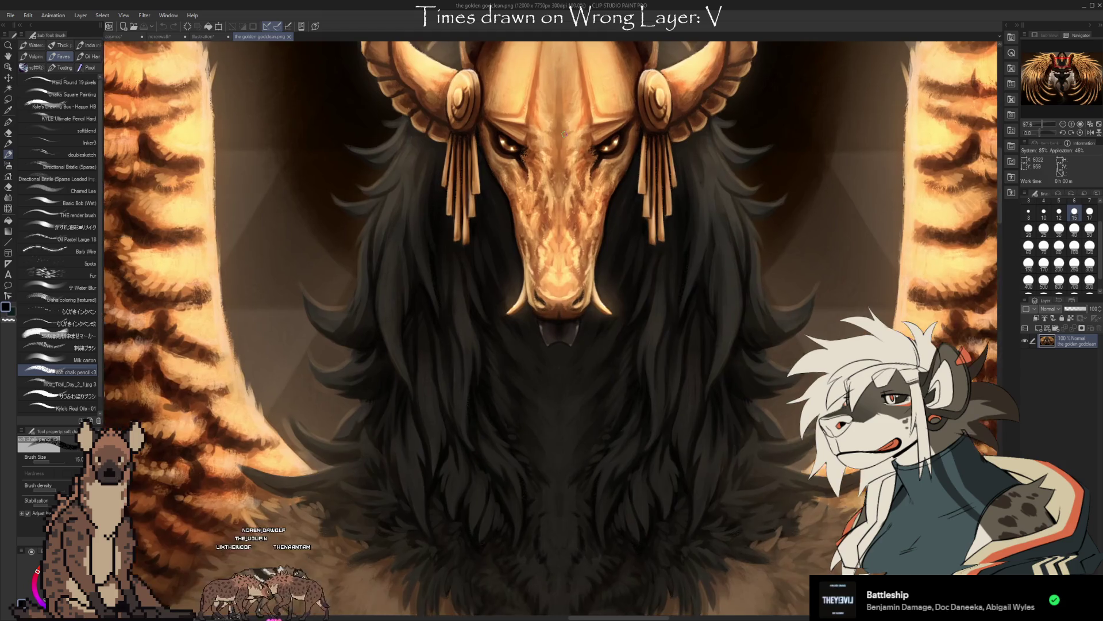
scroll(552, 173, "up", 2)
scroll(552, 173, "up", 2)
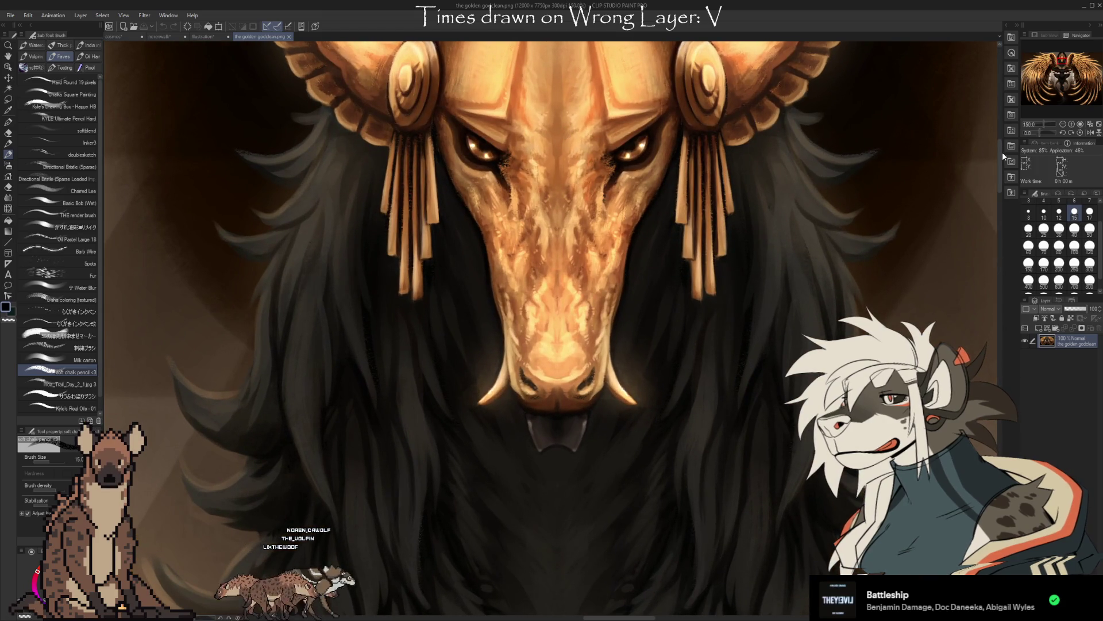
scroll(1000, 153, "up", 4)
scroll(1000, 147, "up", 2)
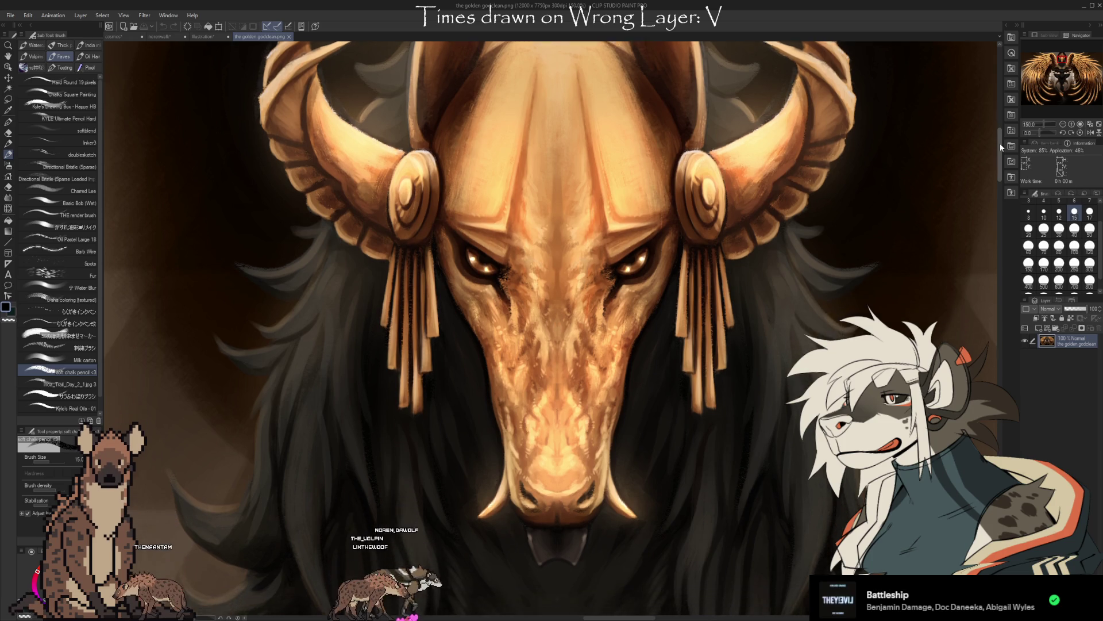
left_click_drag(1000, 143, 999, 249)
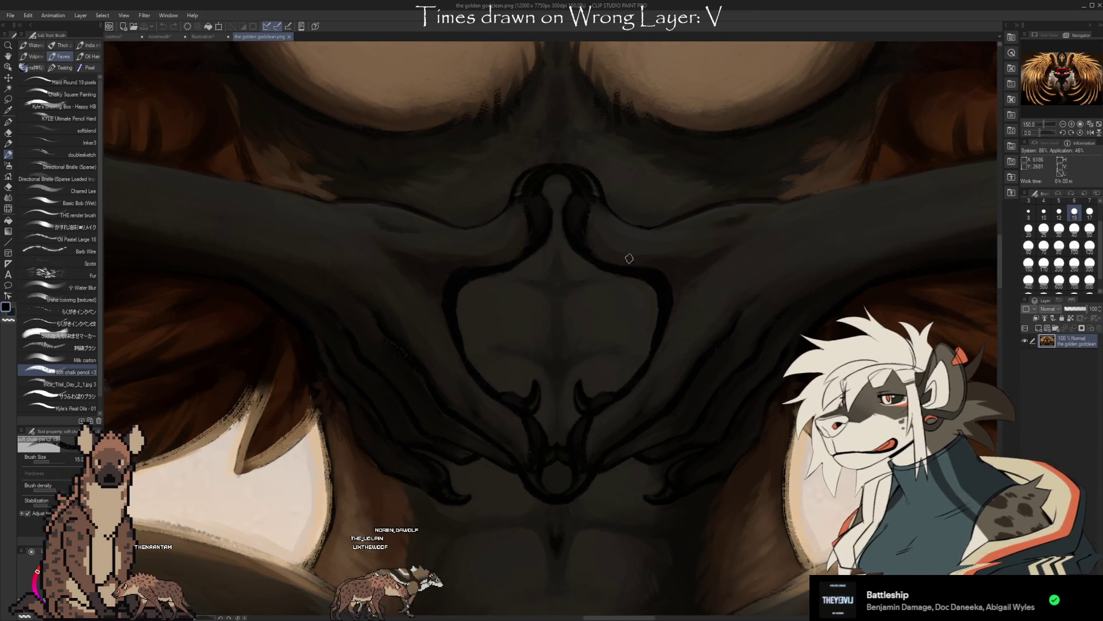
scroll(504, 173, "down", 3)
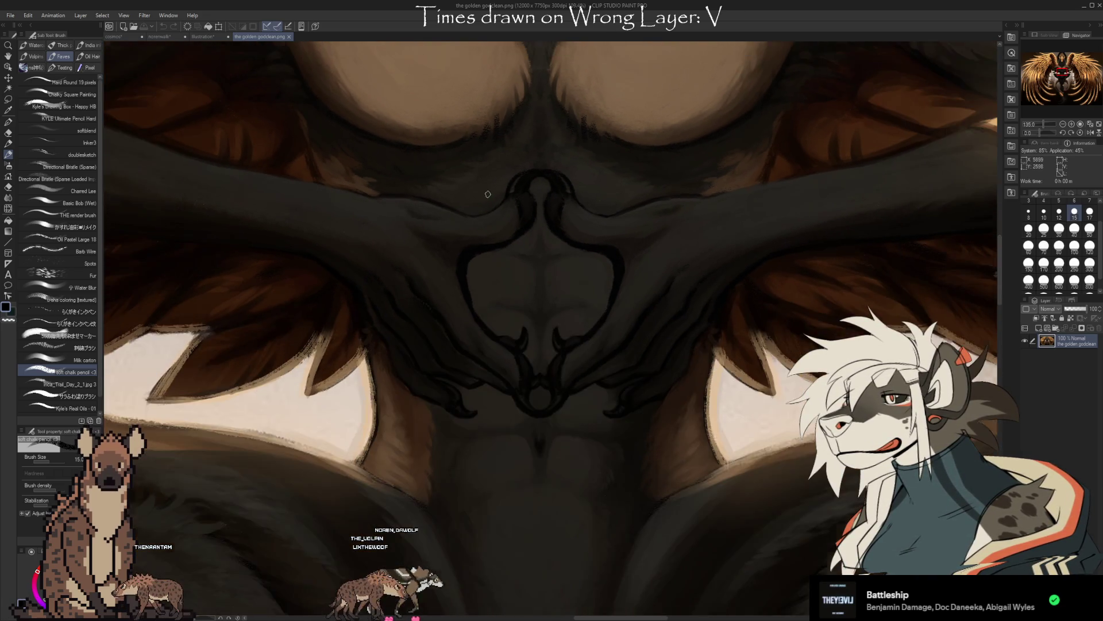
scroll(482, 216, "down", 3)
scroll(466, 241, "down", 3)
scroll(433, 265, "down", 2)
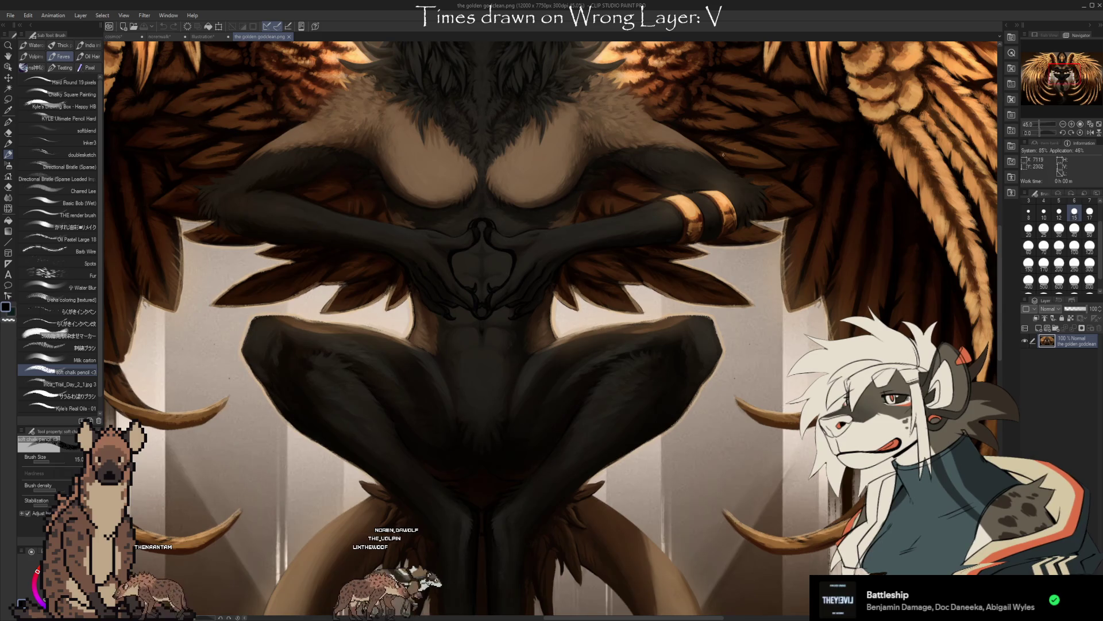
scroll(681, 215, "up", 4)
scroll(734, 173, "up", 4)
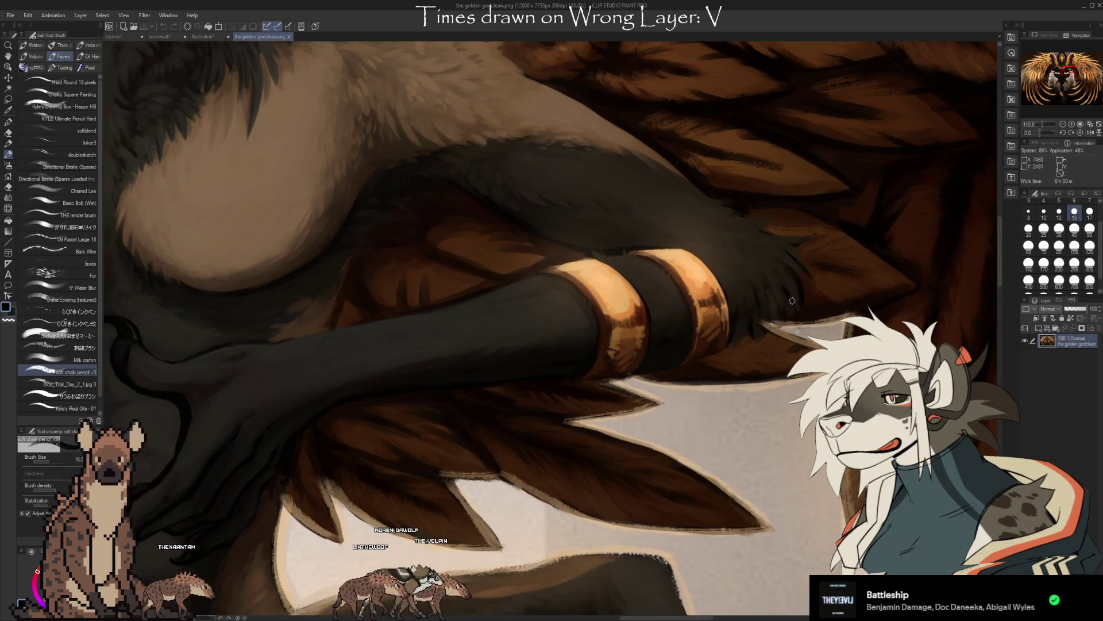
scroll(552, 302, "down", 4)
scroll(552, 301, "down", 3)
scroll(552, 302, "down", 2)
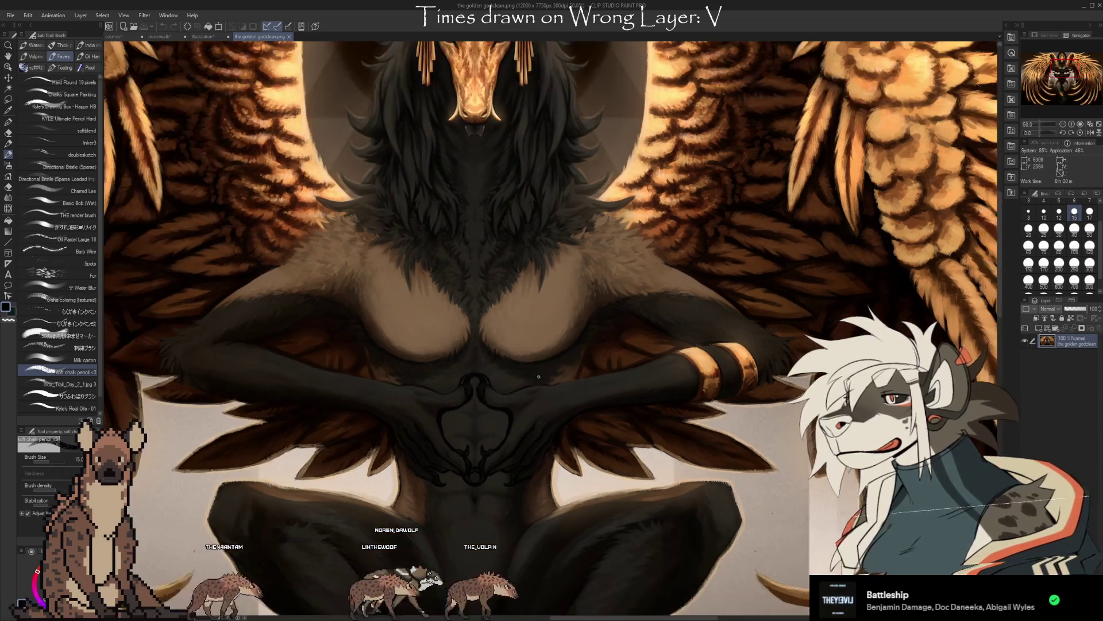
scroll(552, 302, "down", 2)
scroll(552, 301, "down", 2)
scroll(552, 302, "down", 3)
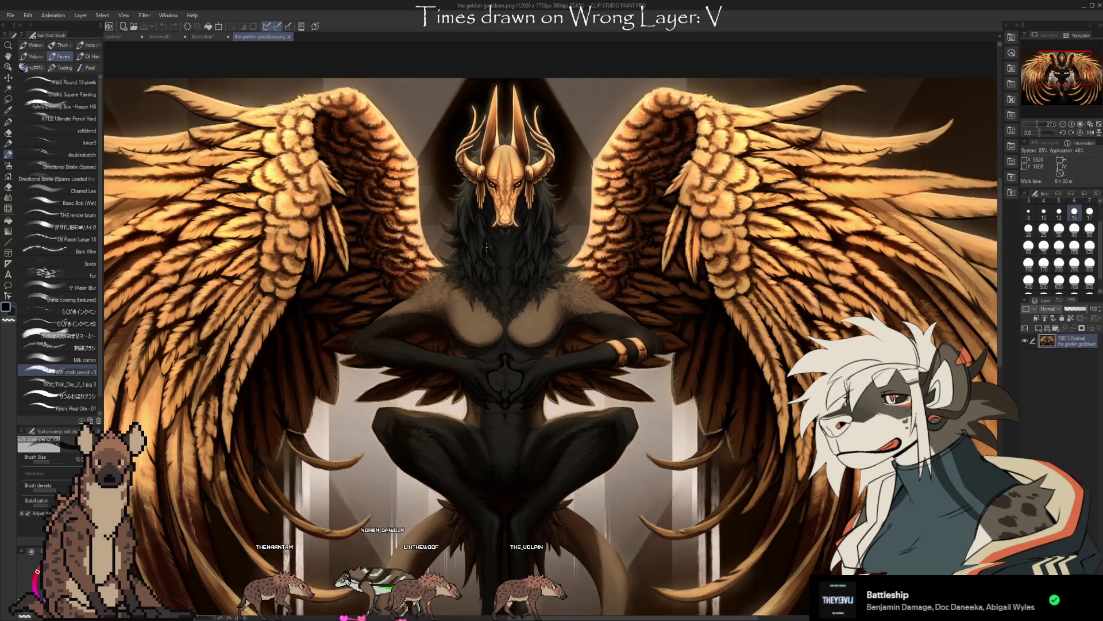
scroll(552, 303, "down", 2)
scroll(552, 301, "down", 2)
scroll(552, 302, "down", 1)
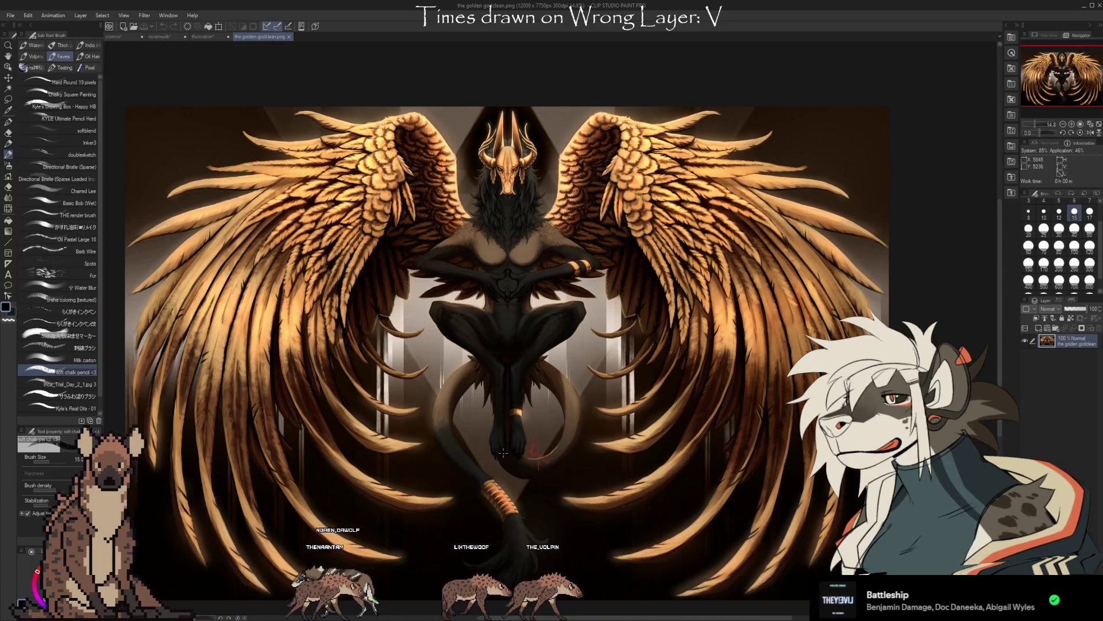
scroll(503, 452, "up", 2)
scroll(530, 508, "down", 1)
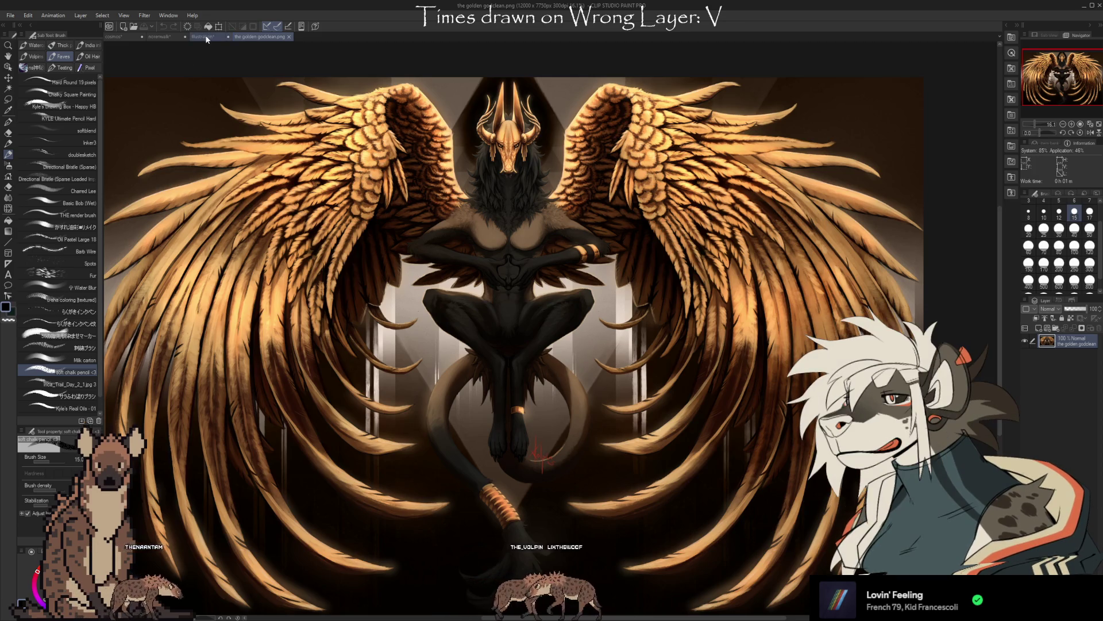
Switch from the golden winged figure painting back to the cheetah savanna sketch document.
key("ctrl+Tab")
scroll(543, 301, "up", 1)
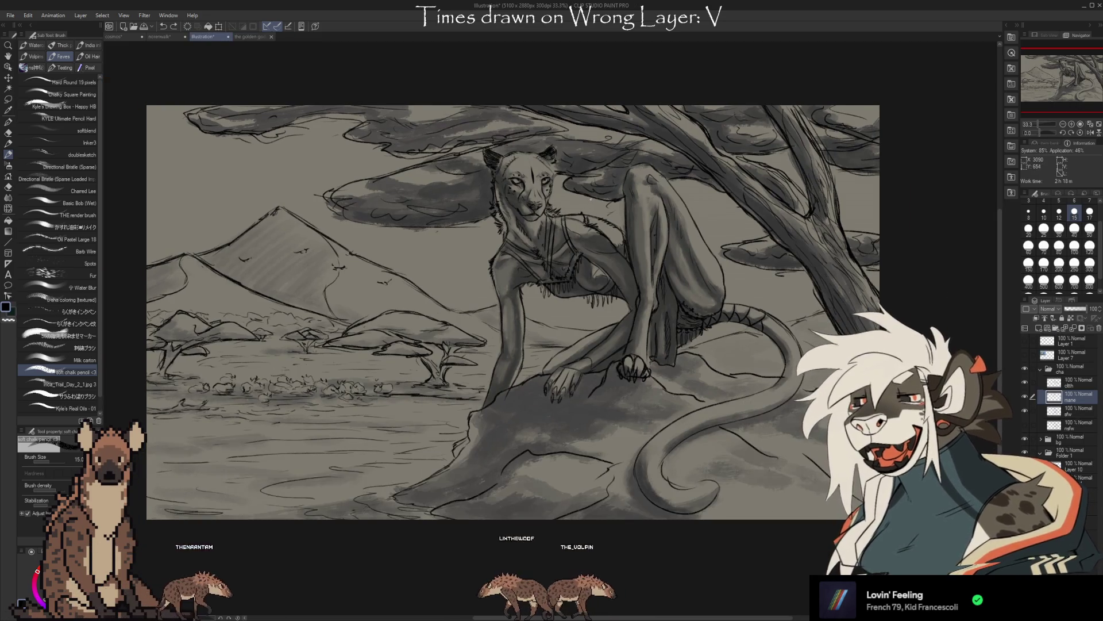
scroll(543, 302, "up", 1)
scroll(543, 302, "up", 1)
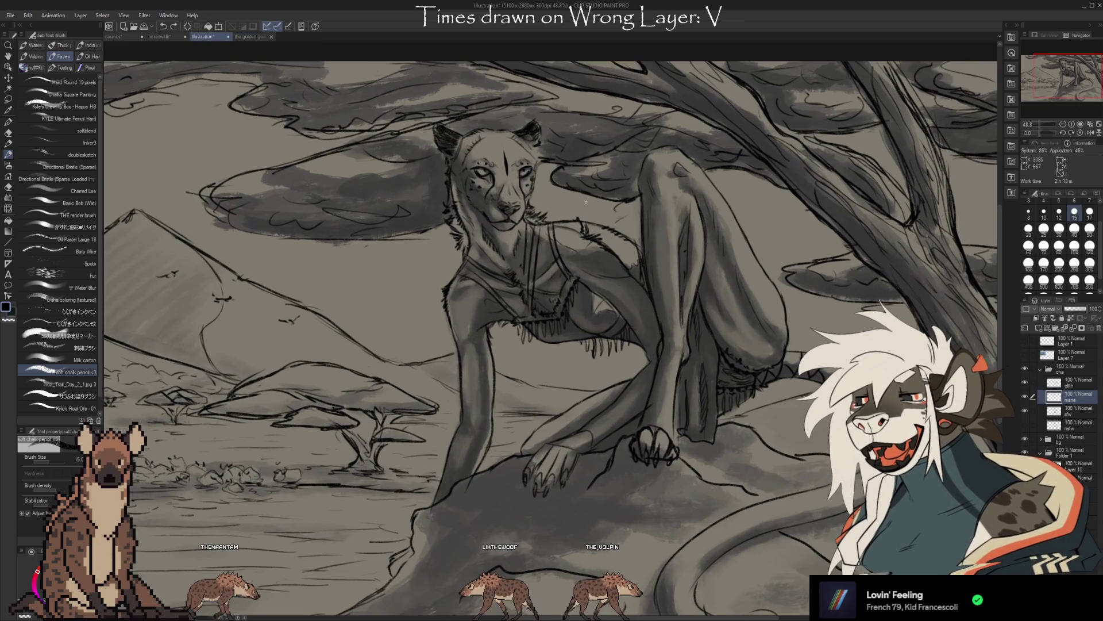
Toggle the mane layer's visibility to compare, leaving the mane strokes and face spots hidden.
left_click(1023, 393)
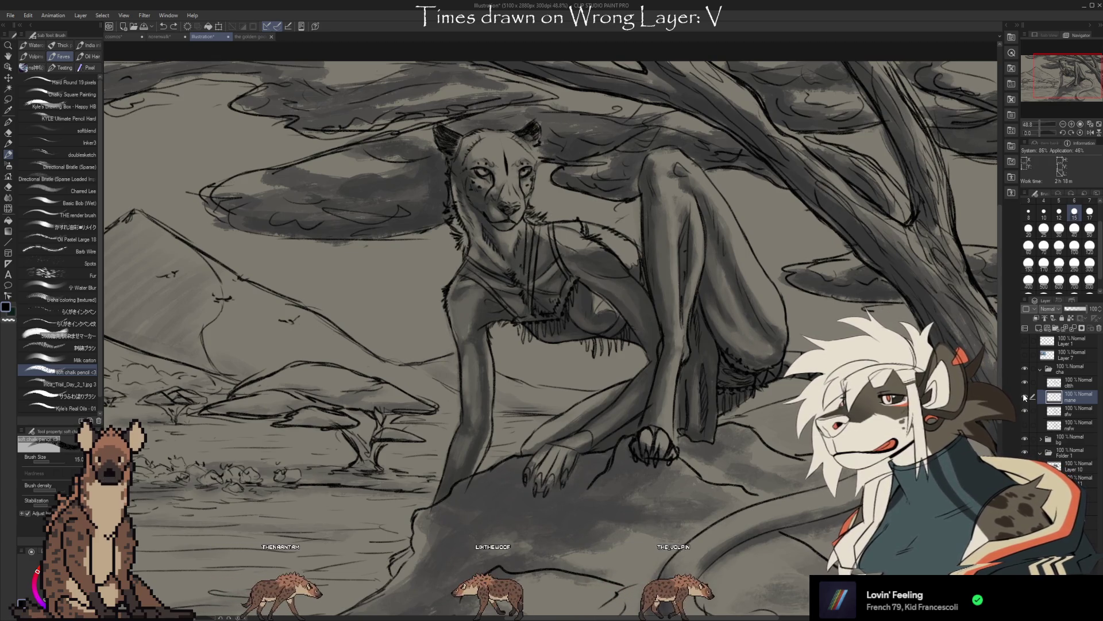
left_click(1024, 394)
left_click(1023, 393)
left_click(1024, 394)
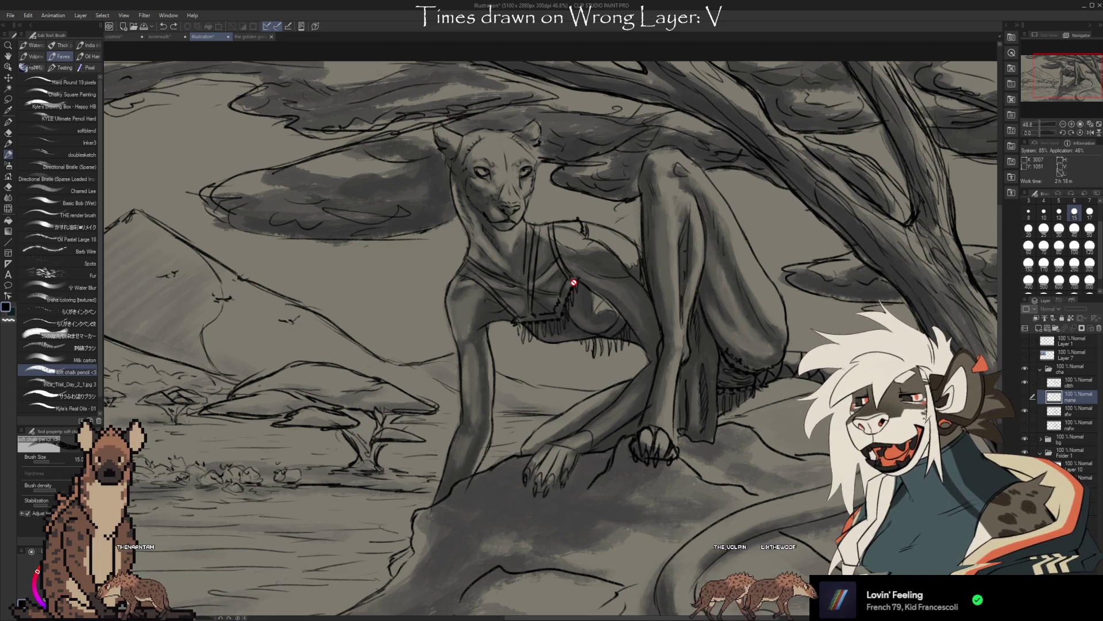
scroll(595, 330, "up", 3)
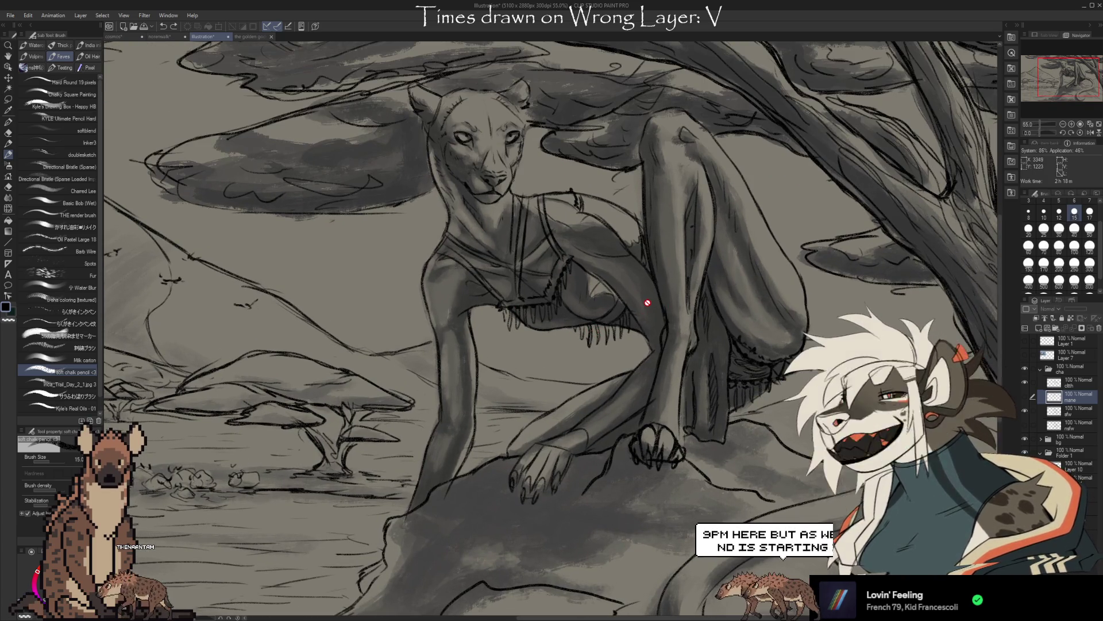
scroll(423, 202, "up", 2)
scroll(423, 202, "up", 2)
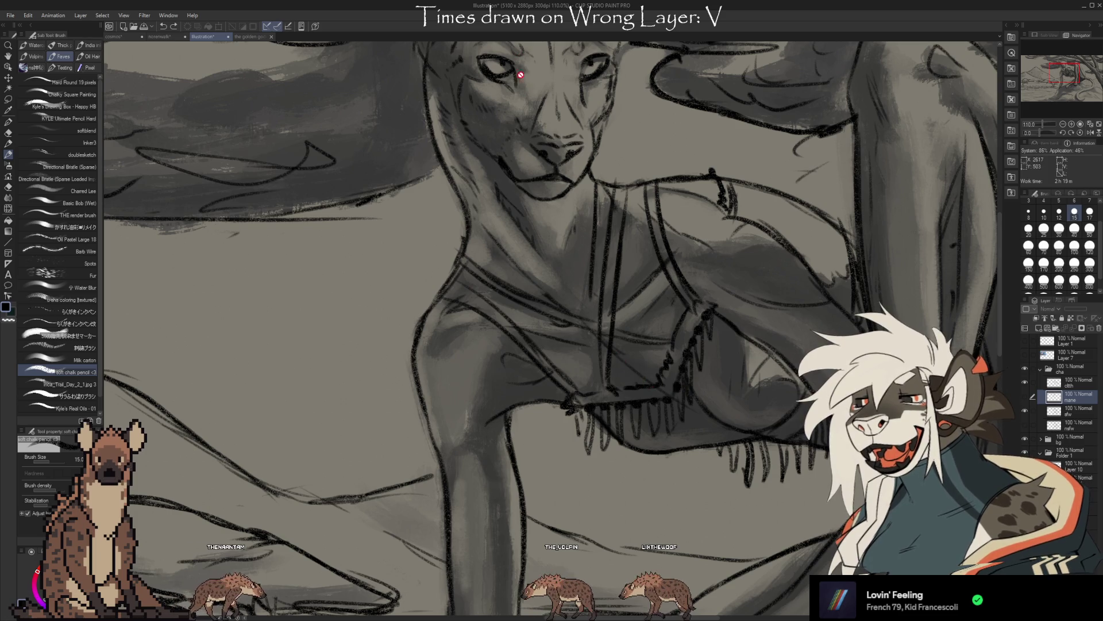
scroll(593, 343, "down", 1)
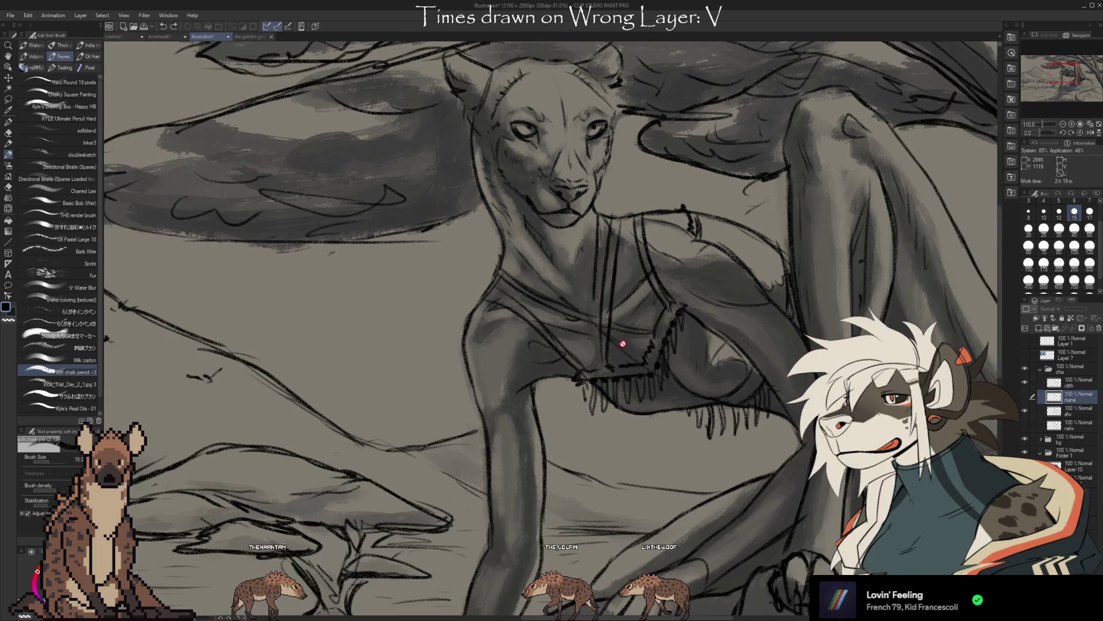
scroll(603, 259, "down", 1)
scroll(638, 130, "down", 1)
scroll(669, 165, "down", 1)
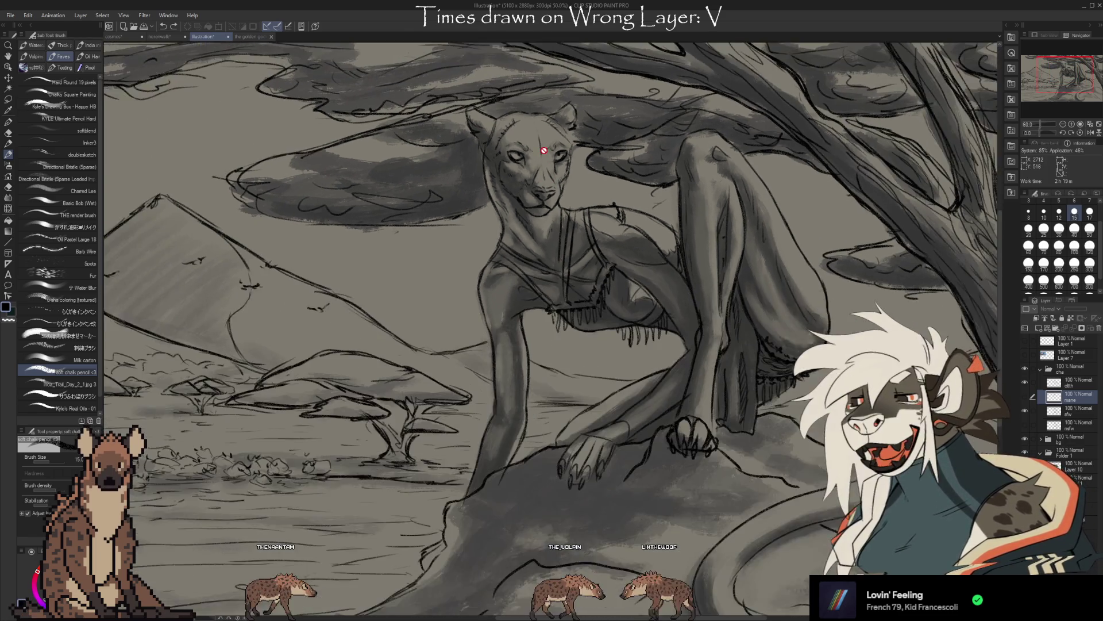
scroll(629, 216, "down", 1)
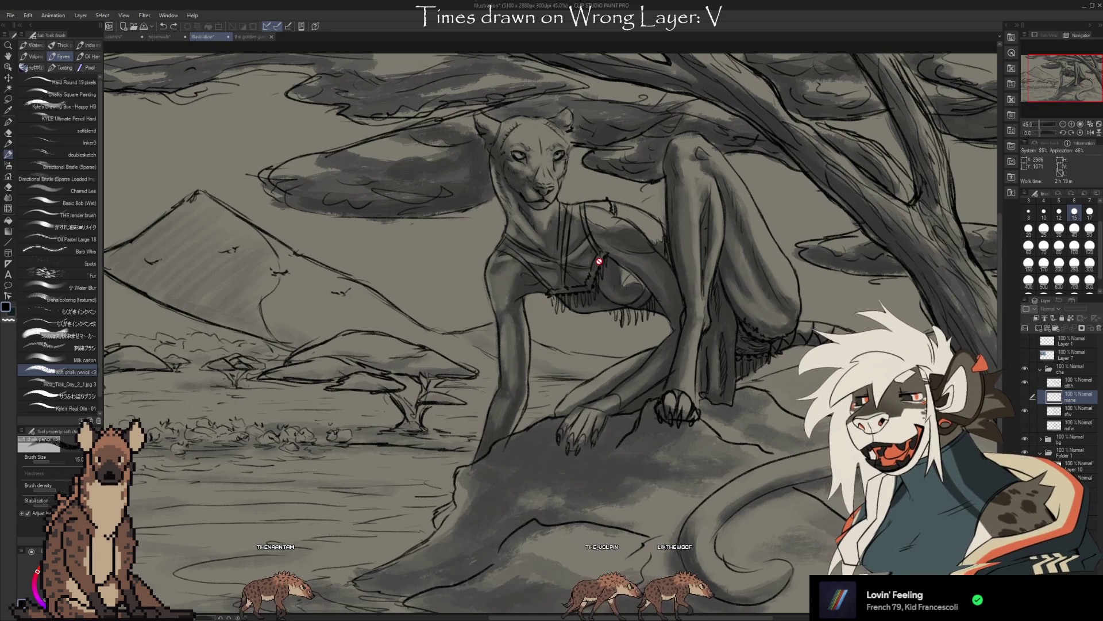
scroll(606, 308, "up", 2)
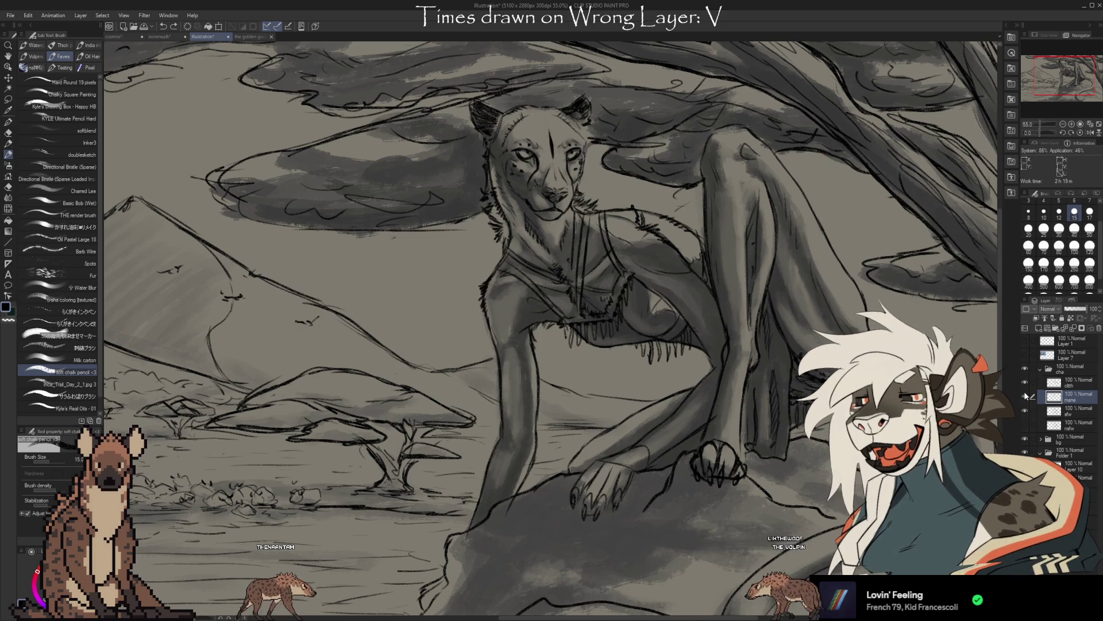
scroll(589, 310, "up", 5)
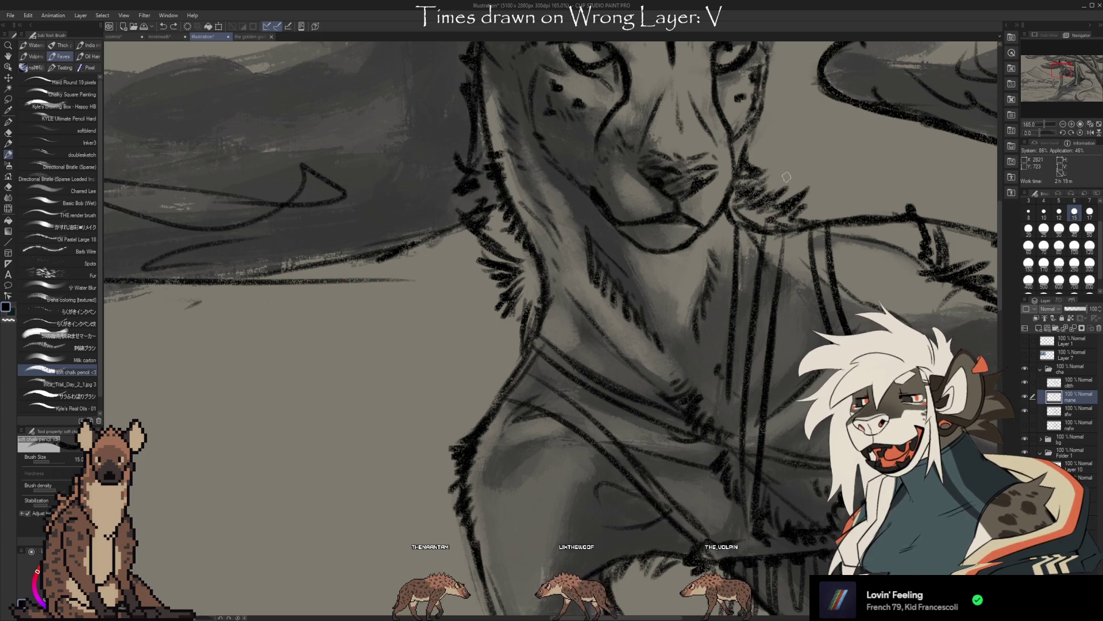
scroll(484, 211, "down", 3)
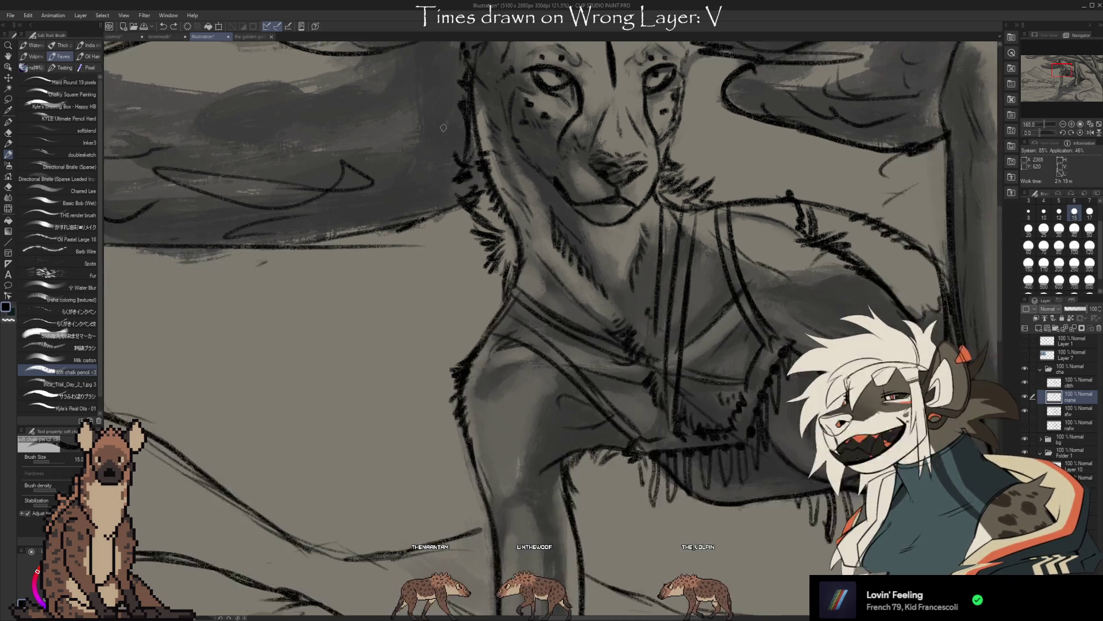
scroll(484, 210, "down", 3)
scroll(484, 210, "down", 2)
scroll(508, 338, "down", 2)
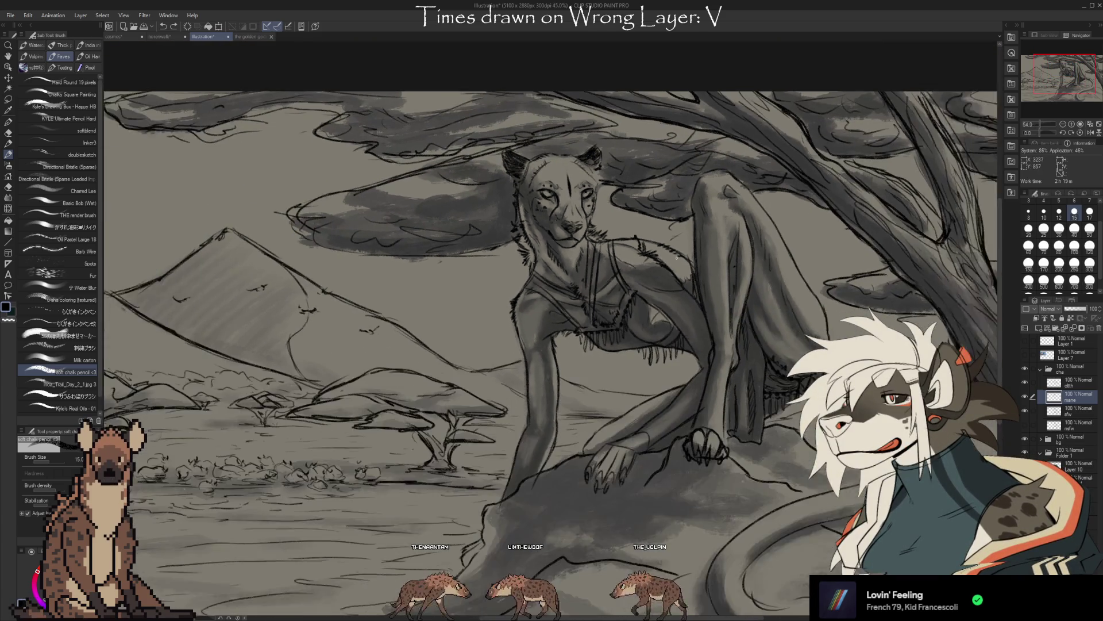
scroll(508, 339, "down", 2)
scroll(508, 338, "down", 2)
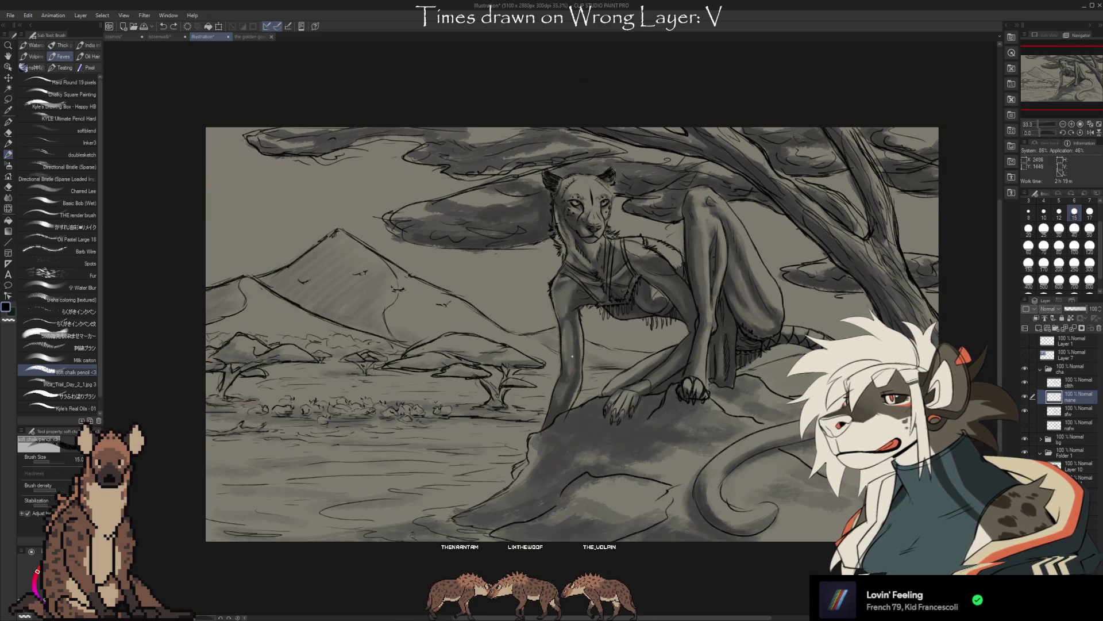
scroll(572, 355, "up", 2)
scroll(572, 355, "up", 1)
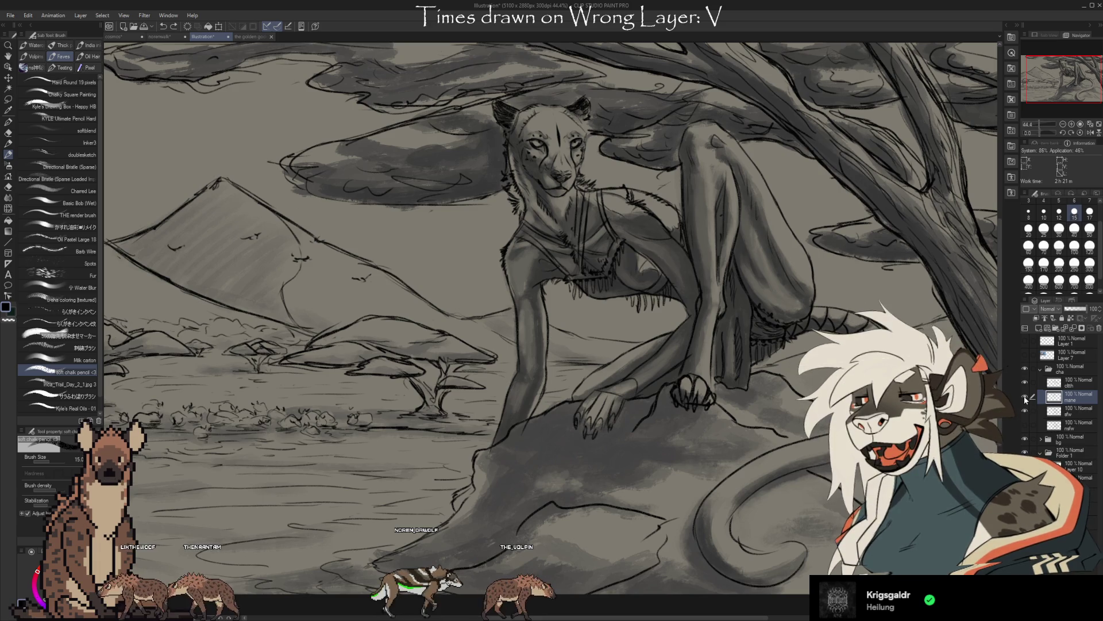
key("i")
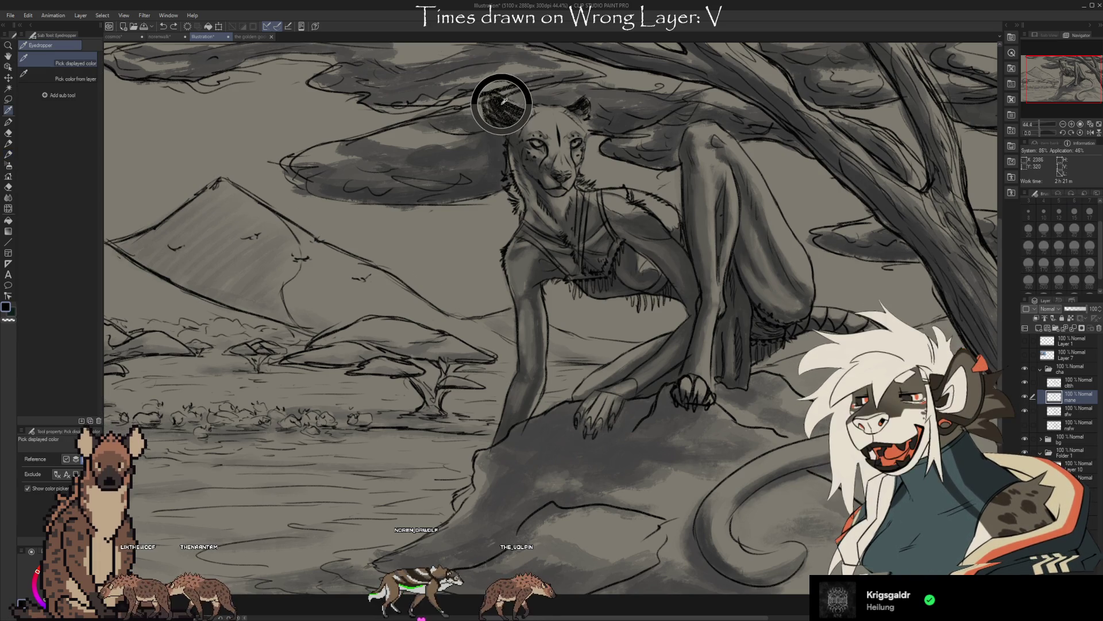
With the brush, hand-letter BRB in the sky beside the cheetah's head.
key("b")
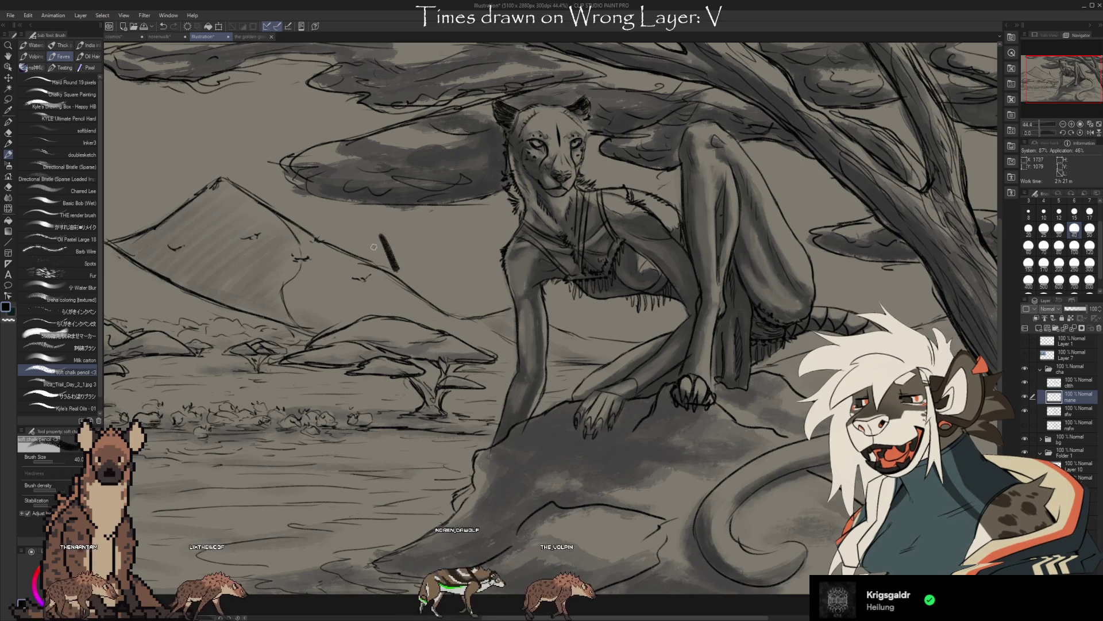
left_click_drag(422, 226, 444, 259)
mouse_move(457, 216)
left_mouse_down()
mouse_move(460, 263)
mouse_move(471, 258)
left_mouse_up()
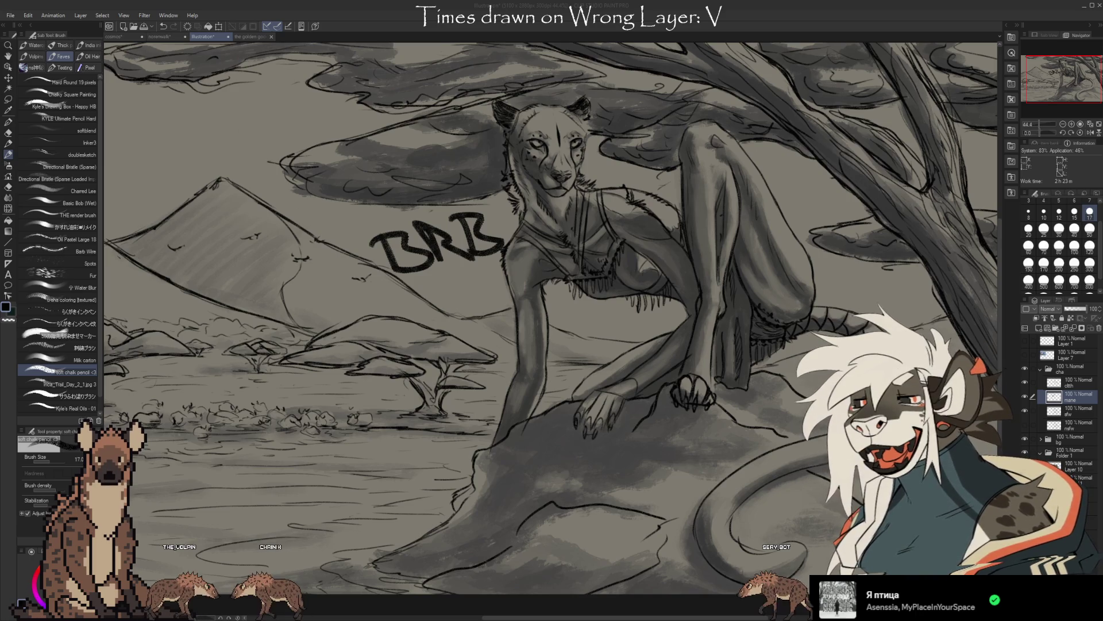
scroll(551, 259, "up", 4)
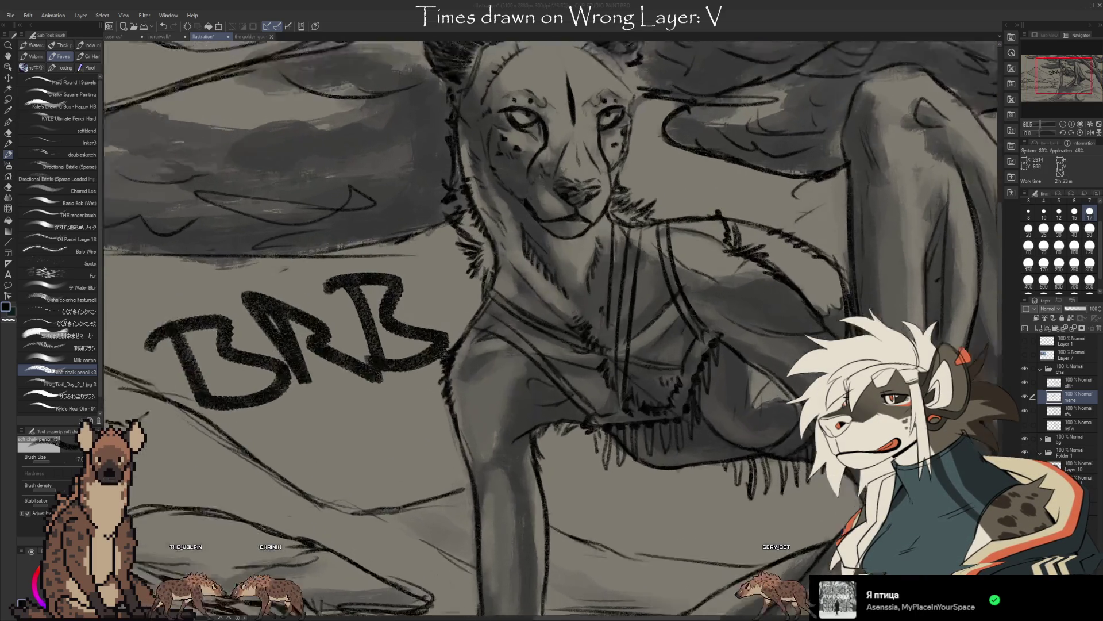
scroll(552, 215, "up", 3)
scroll(551, 216, "up", 3)
scroll(552, 216, "up", 2)
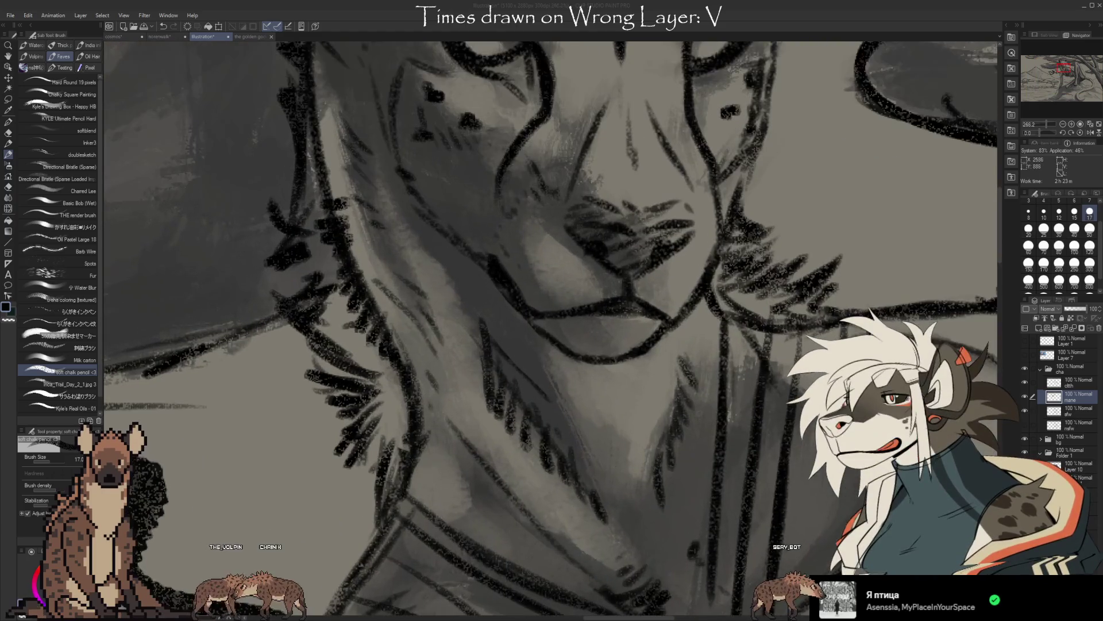
scroll(552, 259, "down", 3)
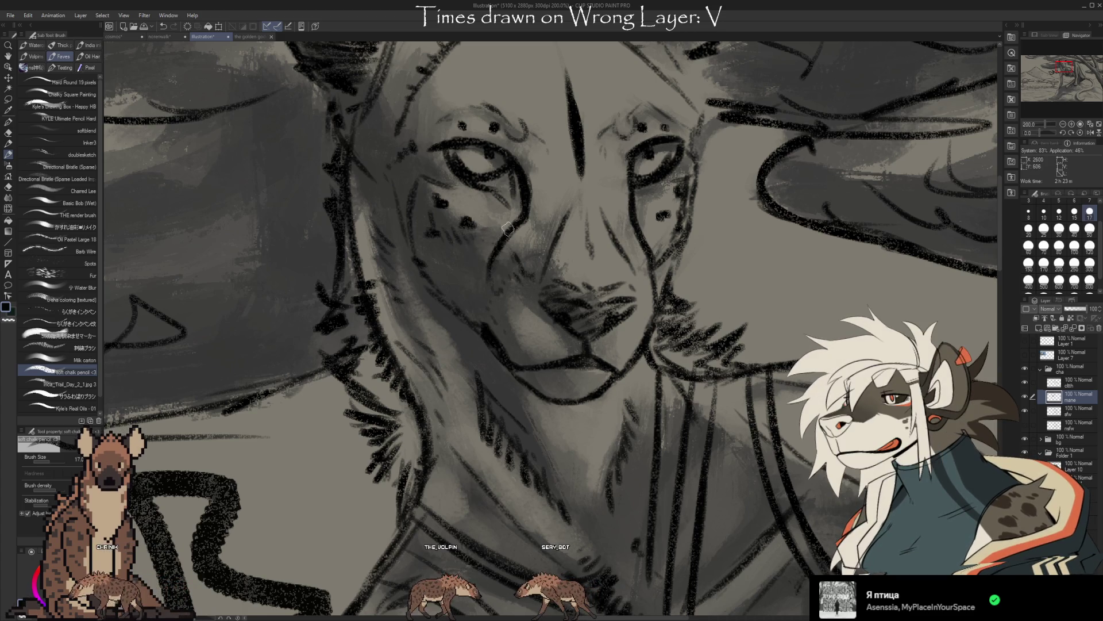
scroll(467, 141, "down", 3)
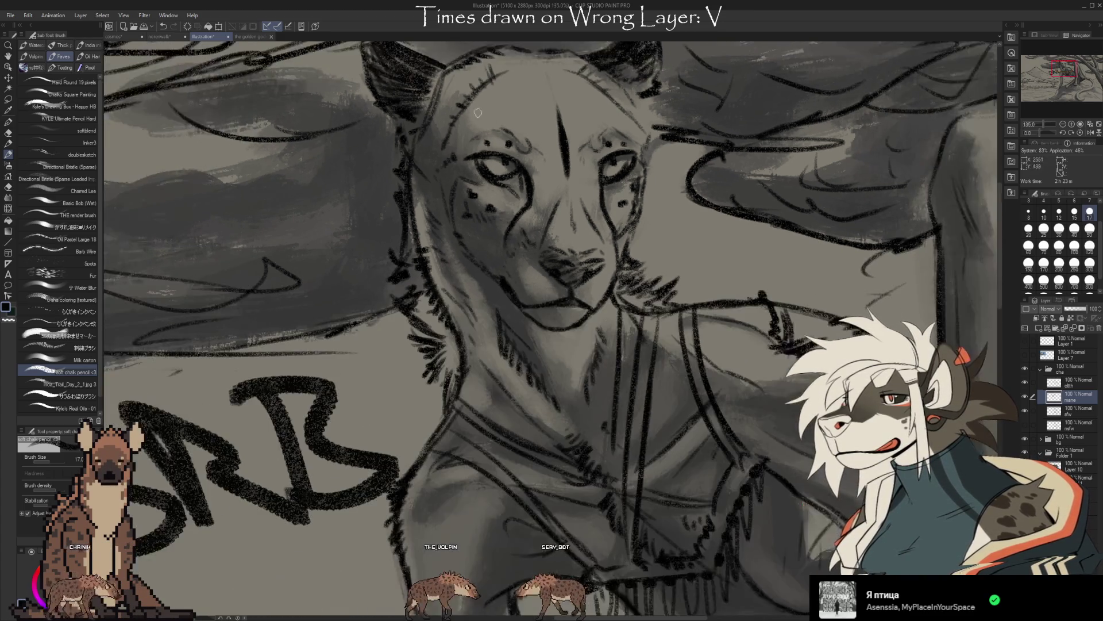
scroll(483, 129, "down", 3)
scroll(516, 112, "up", 5)
scroll(516, 113, "up", 1)
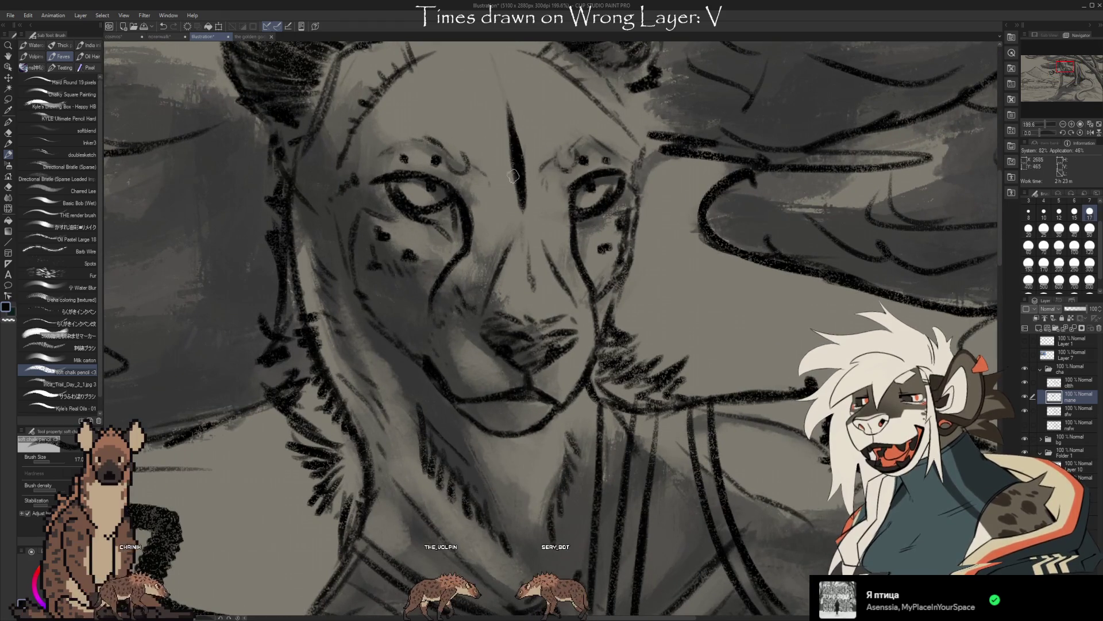
scroll(504, 152, "down", 3)
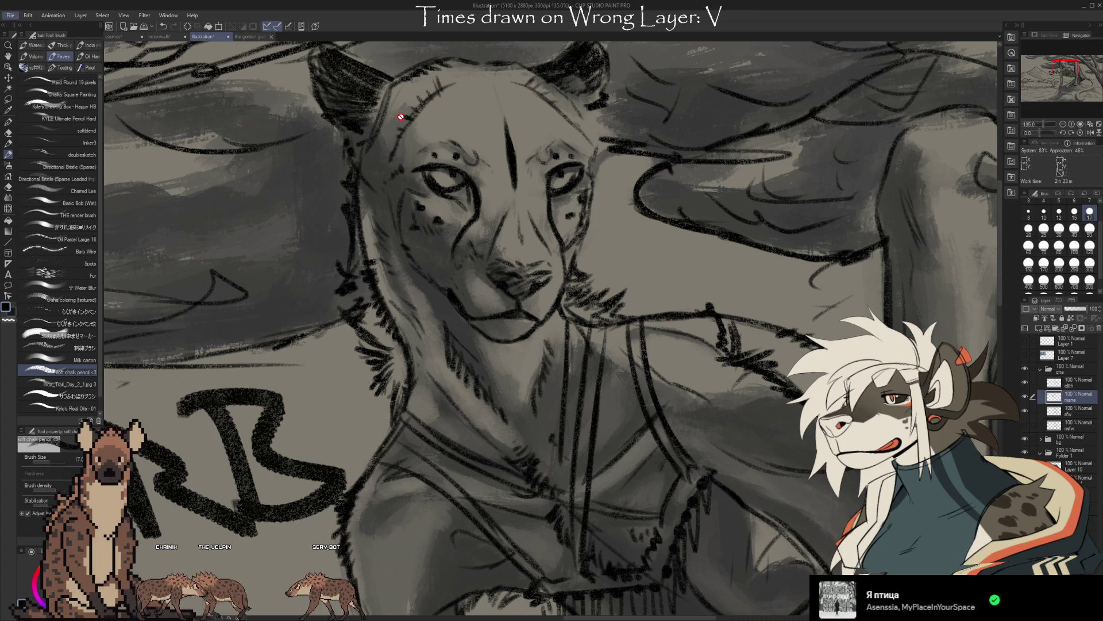
key("ctrl+Tab")
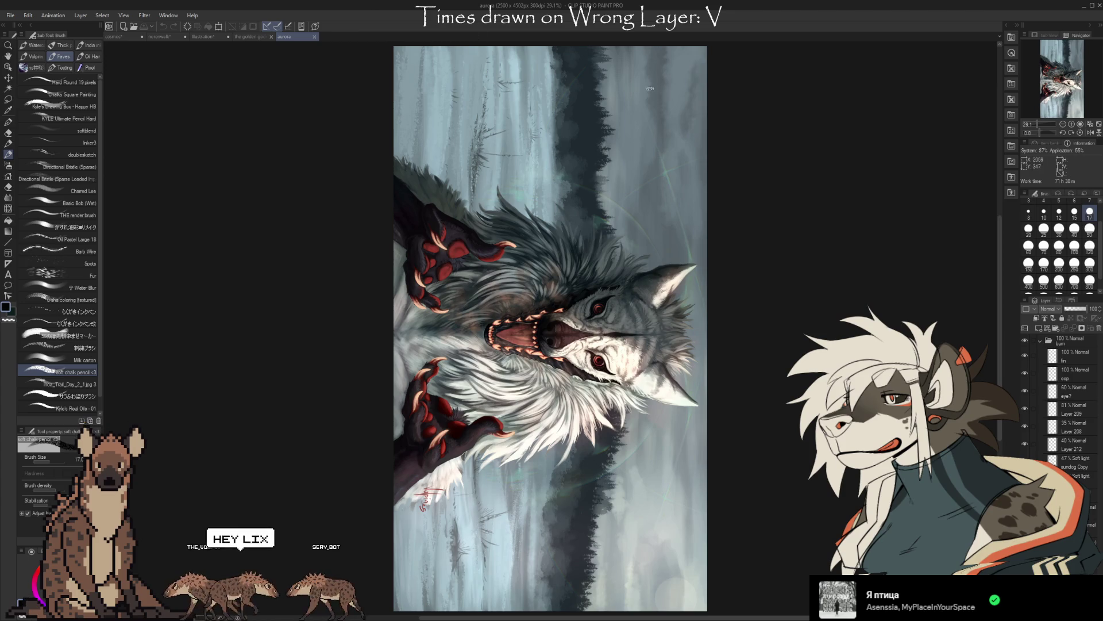
Turn the wolf painting upright, then switch to the hyena walk-cycle sprite sheet document.
key("ctrl+at")
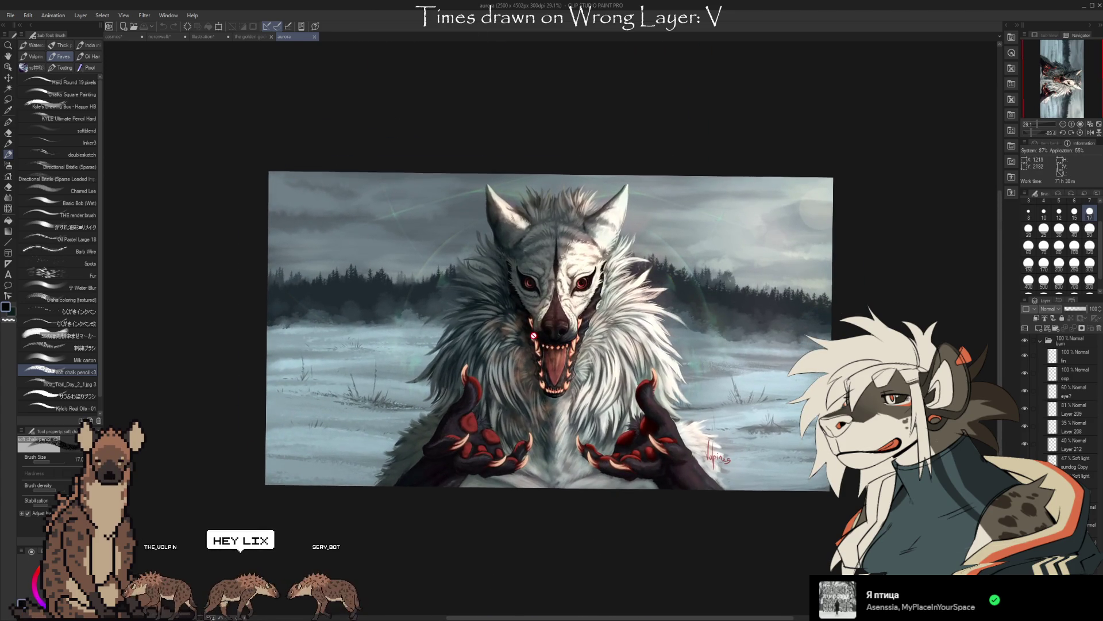
scroll(533, 336, "up", 3)
scroll(561, 259, "up", 3)
scroll(557, 190, "up", 3)
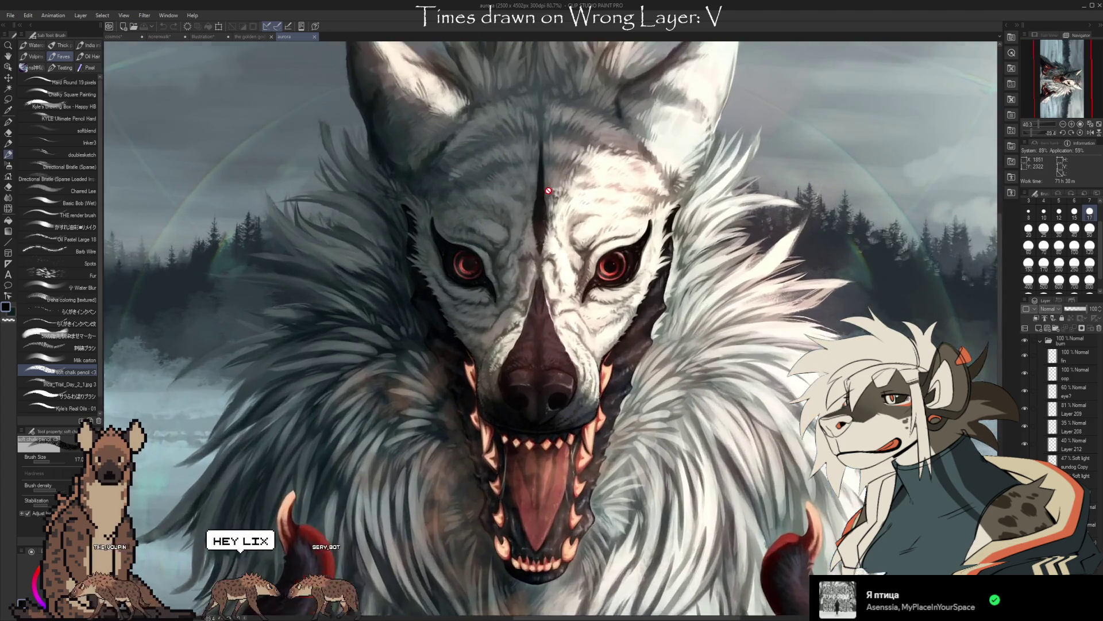
scroll(535, 259, "up", 3)
scroll(518, 293, "up", 2)
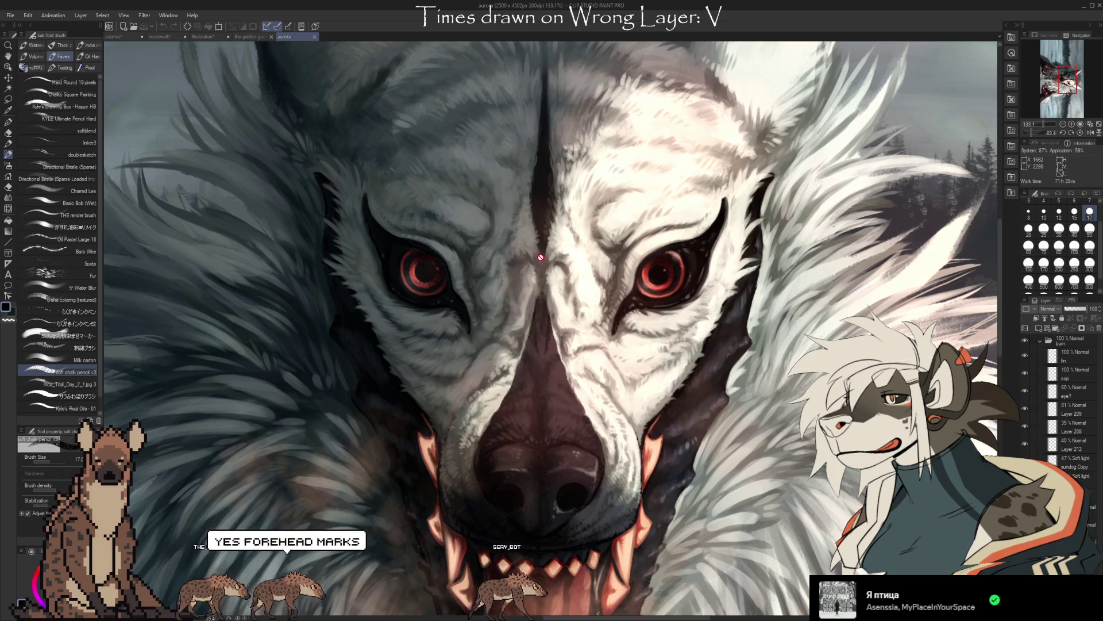
scroll(467, 140, "down", 3)
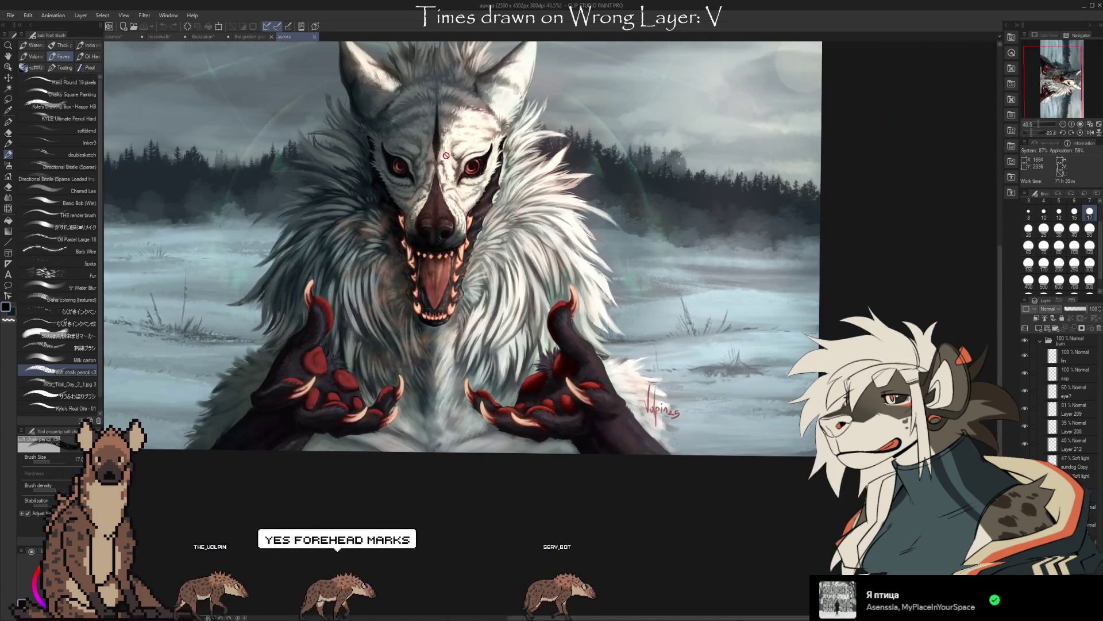
scroll(413, 113, "up", 1)
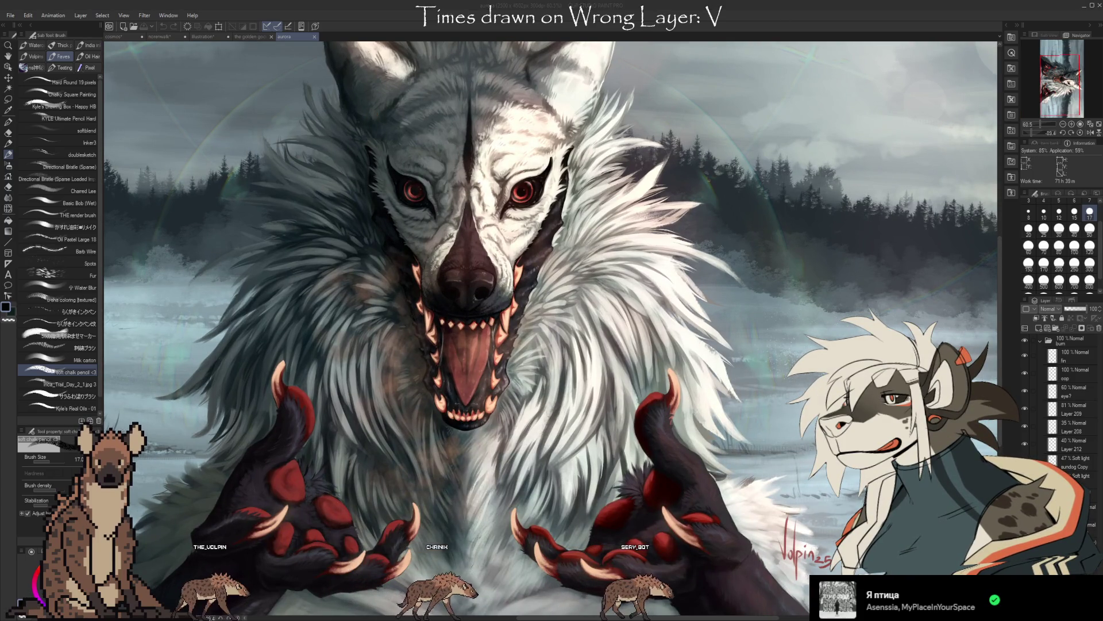
key("ctrl+Tab")
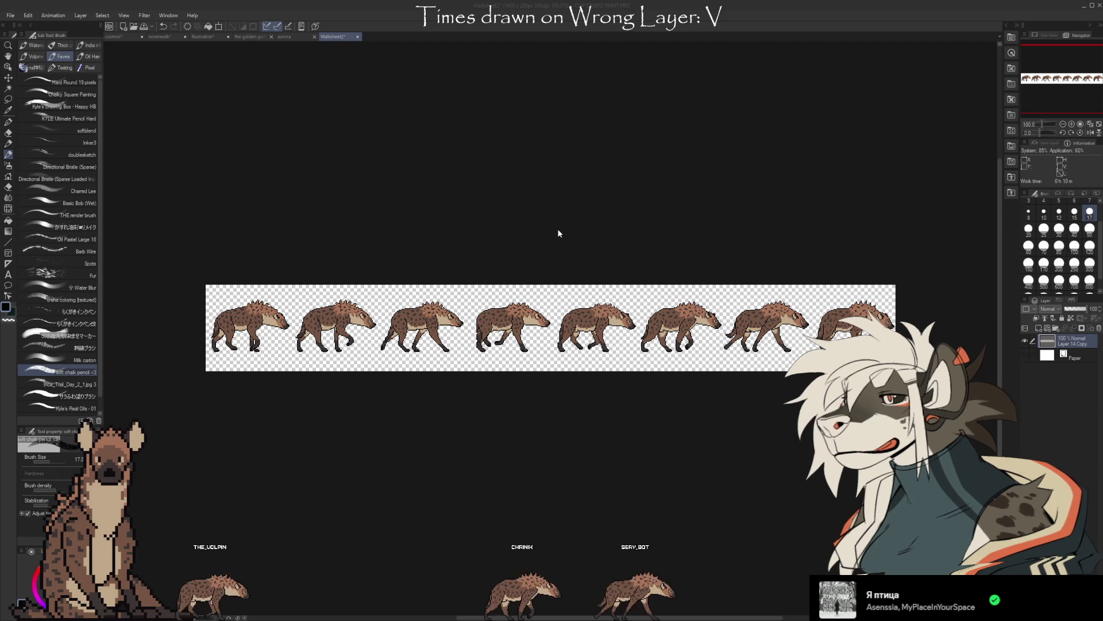
Switch document tabs through the white wolf painting to the fox character painting.
key("ctrl+Tab")
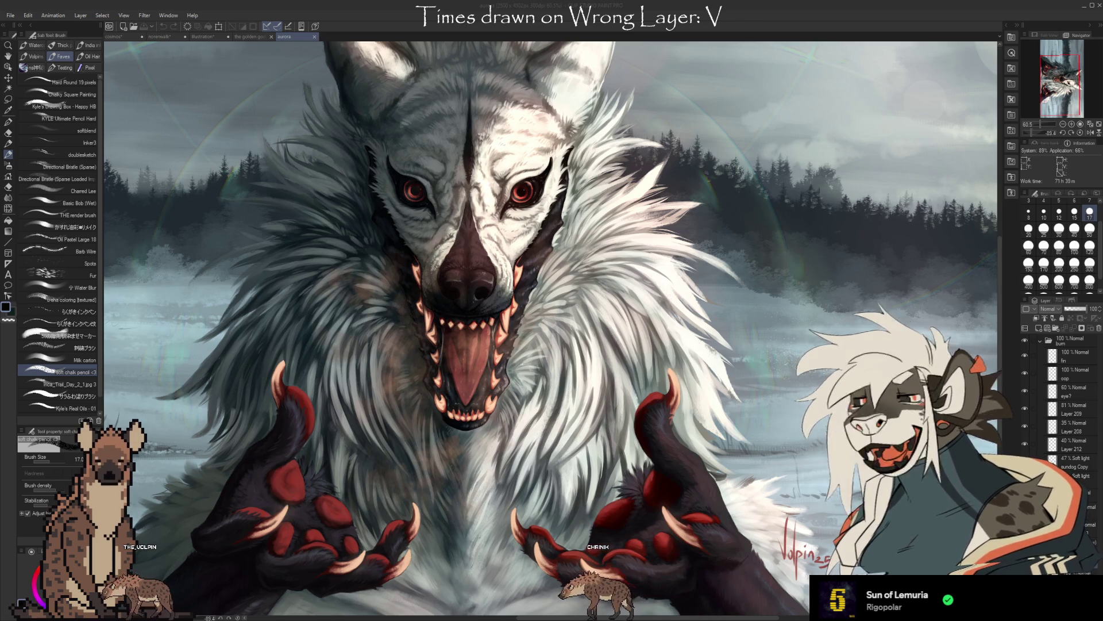
key("ctrl+Tab")
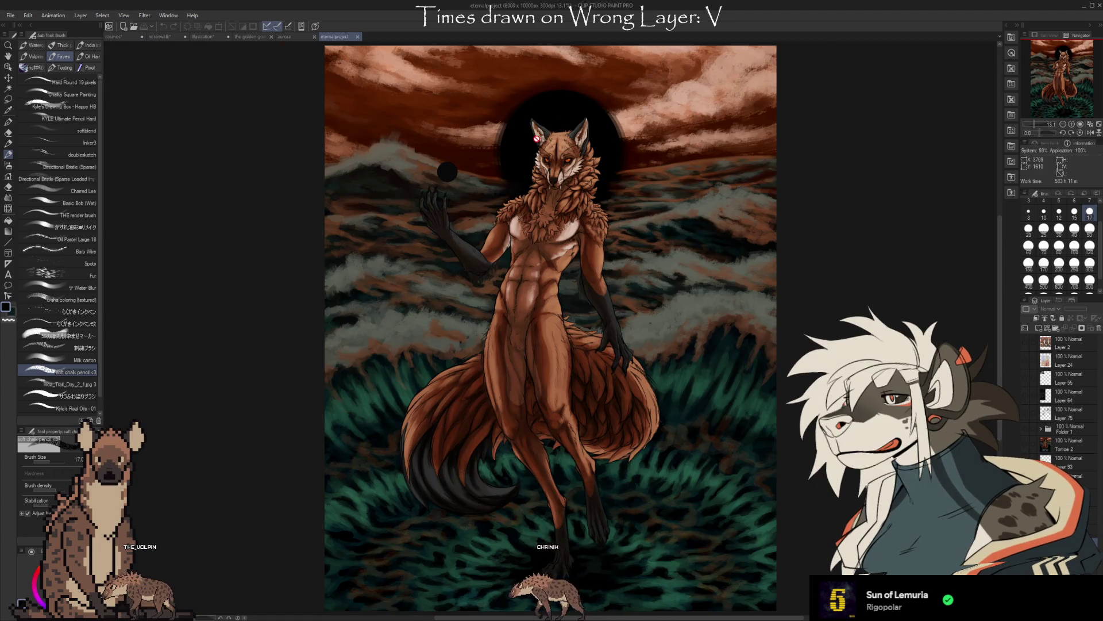
scroll(534, 138, "up", 1)
scroll(535, 138, "up", 1)
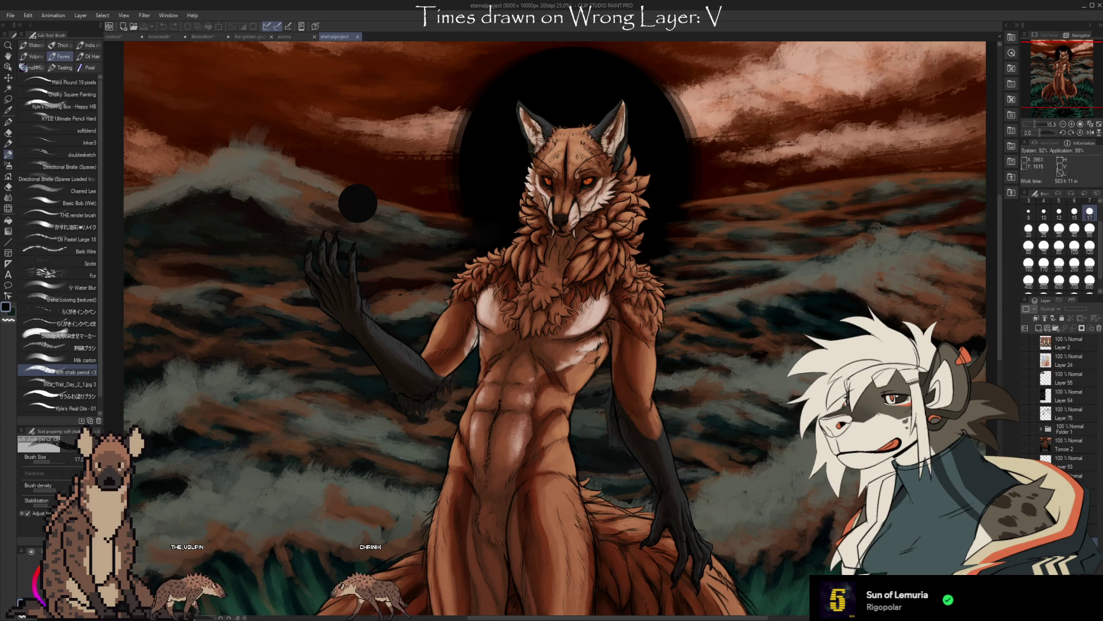
scroll(358, 206, "up", 1)
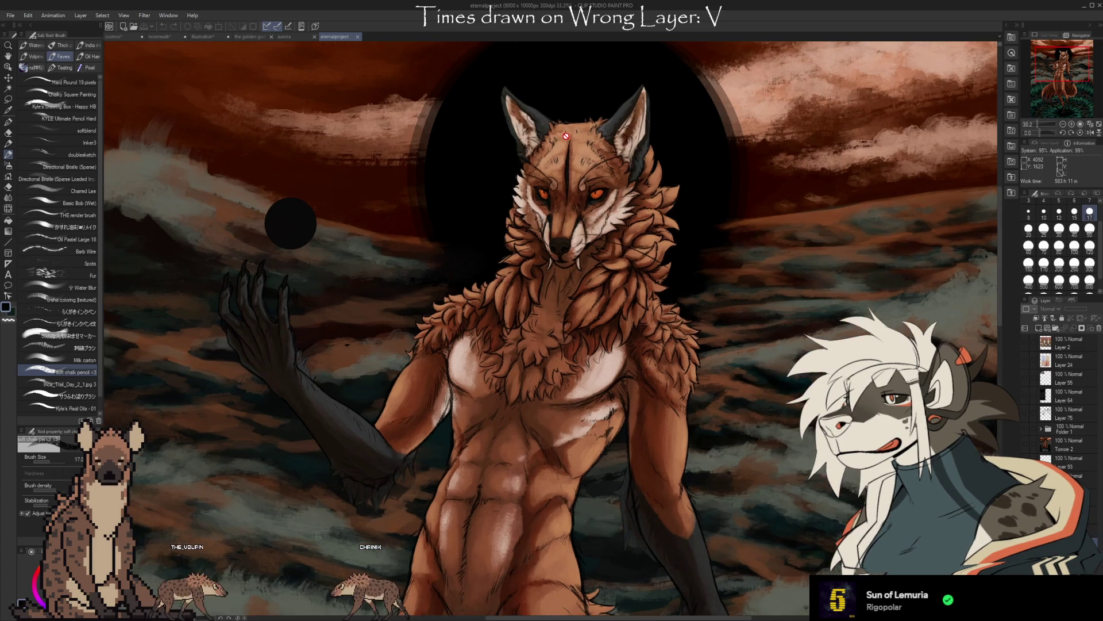
scroll(358, 206, "up", 2)
scroll(565, 135, "up", 1)
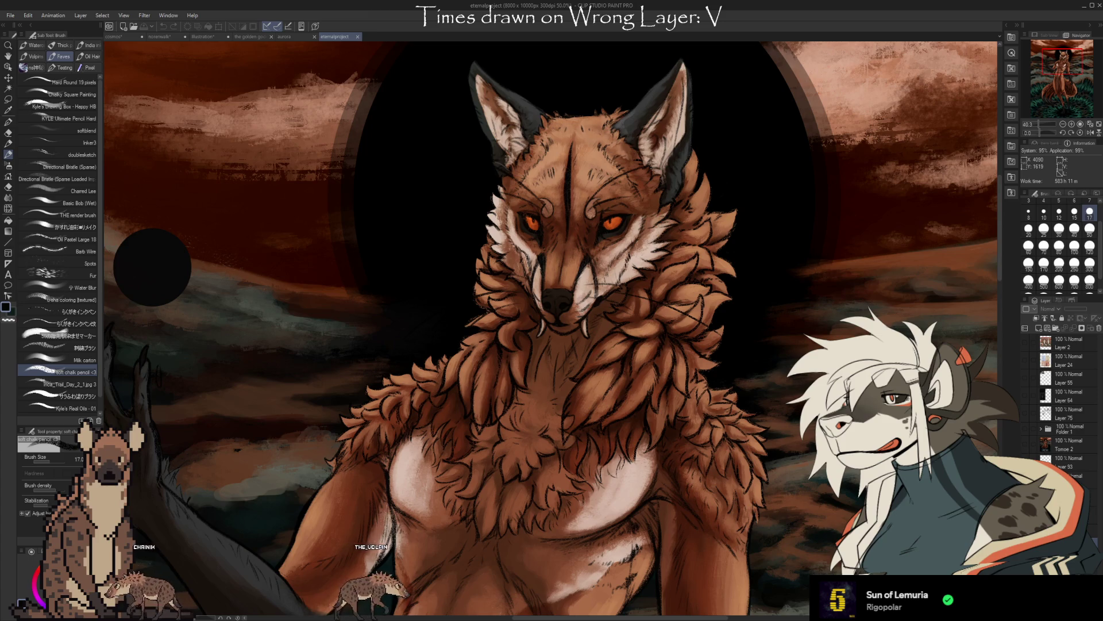
scroll(601, 173, "up", 2)
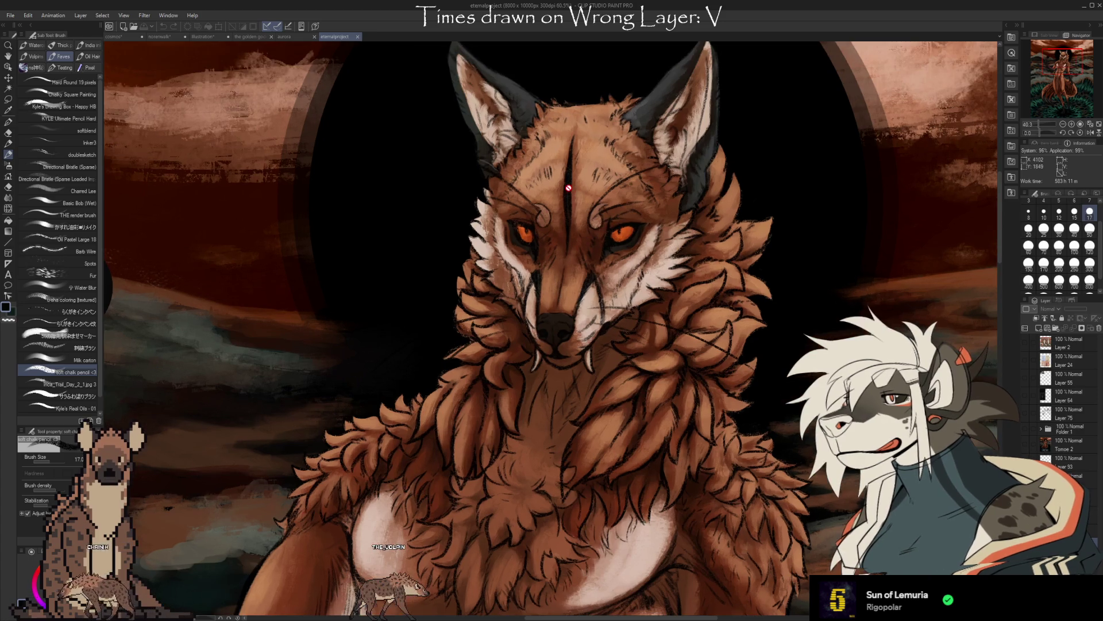
scroll(601, 173, "up", 3)
scroll(601, 172, "up", 2)
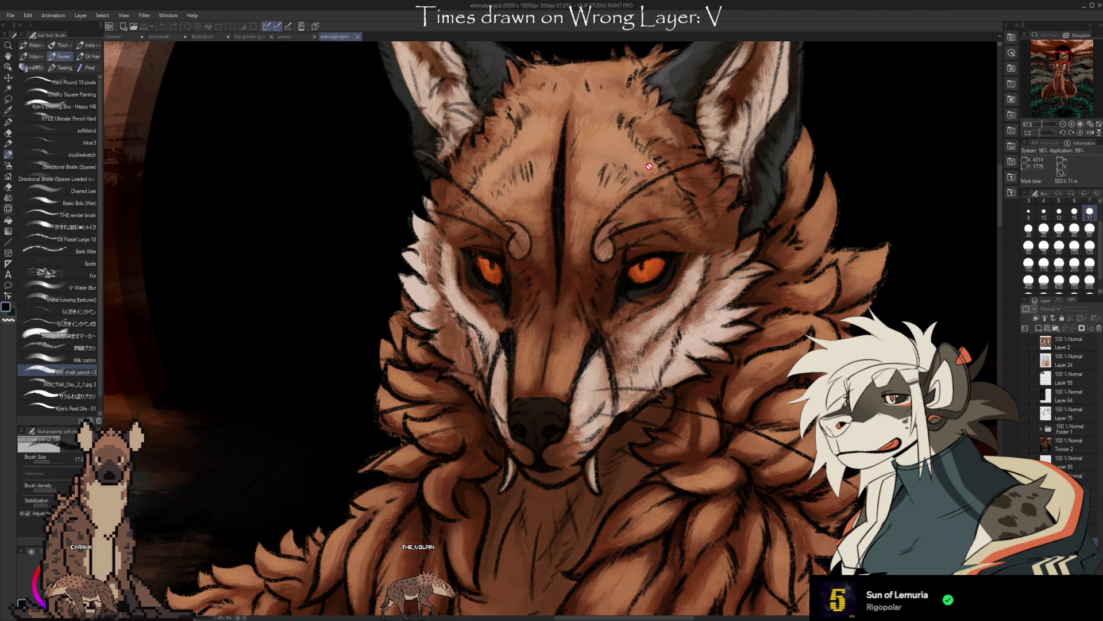
Close the fox, aurora wolf and winged golden creature document tabs.
left_click(359, 38)
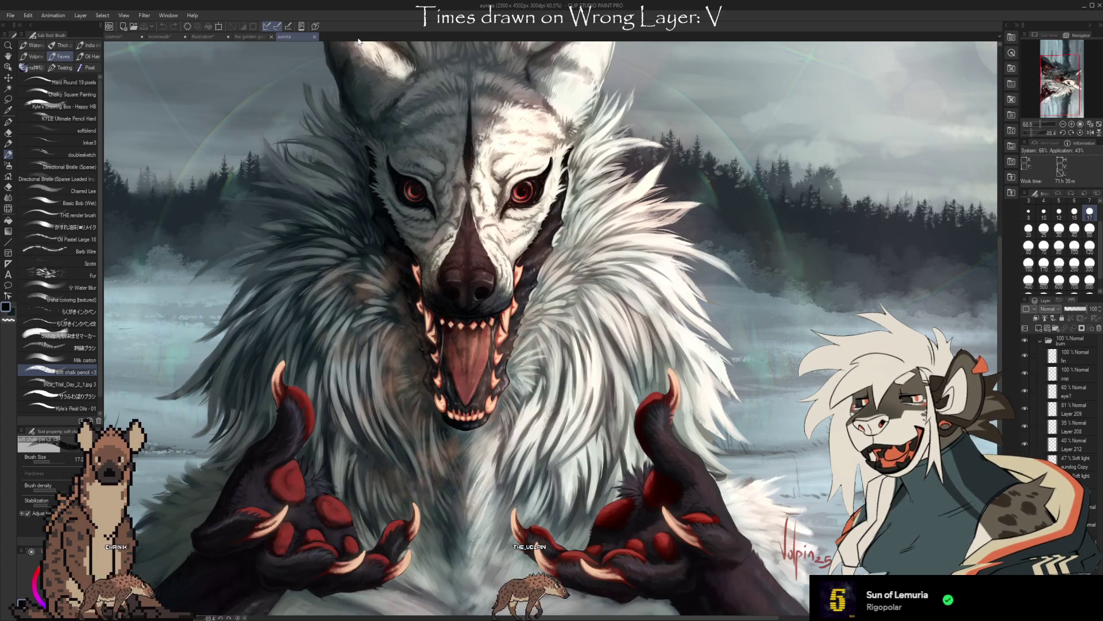
left_click(315, 35)
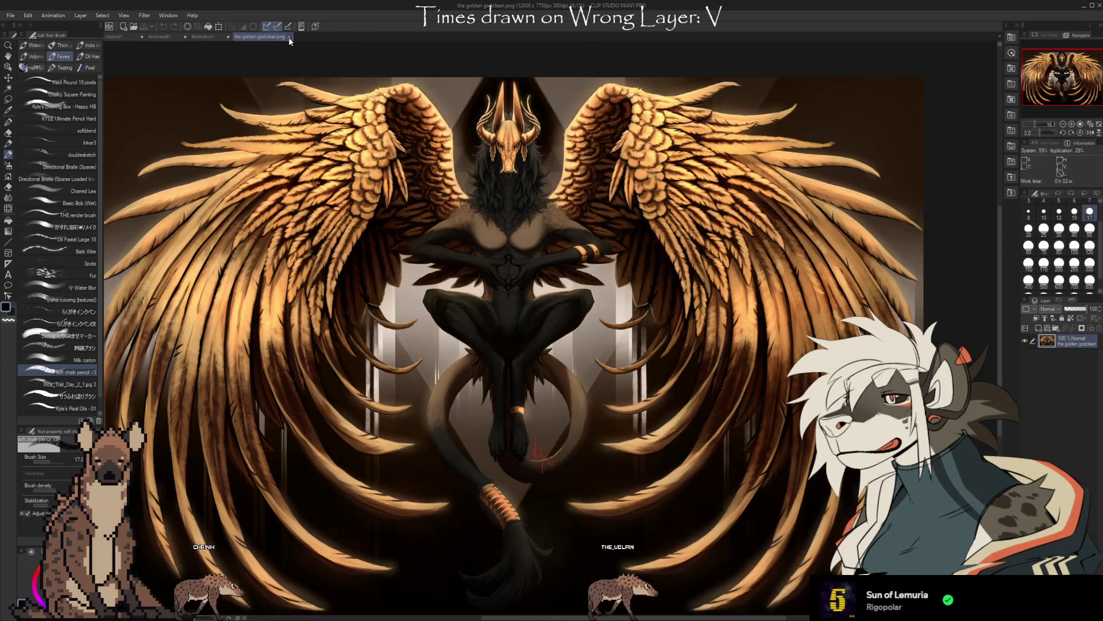
left_click(289, 37)
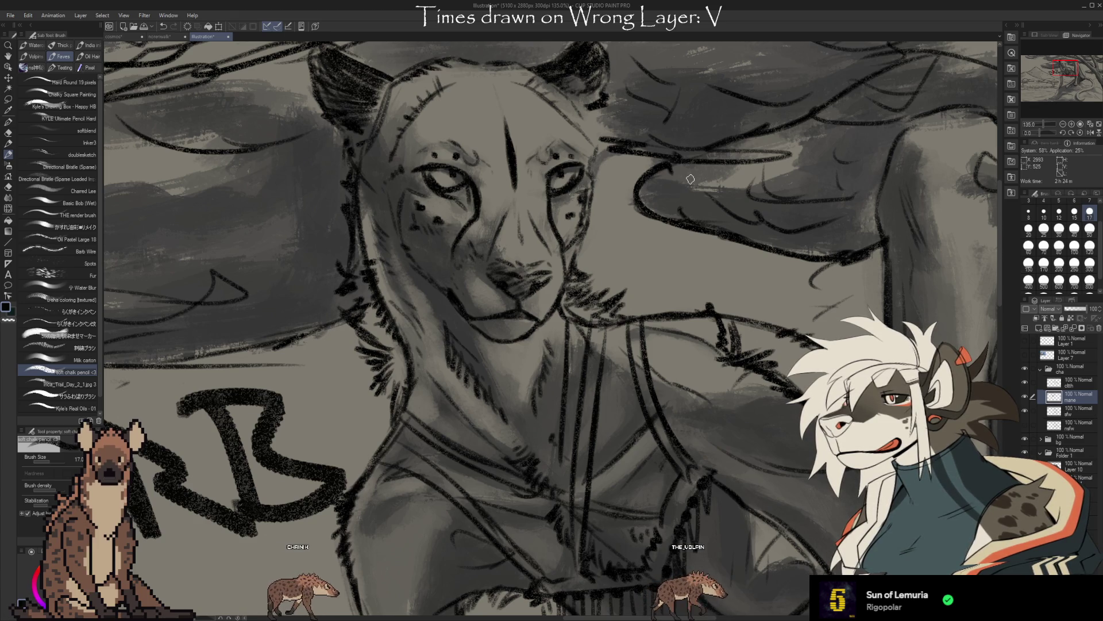
scroll(690, 179, "down", 2)
scroll(690, 178, "down", 2)
scroll(689, 179, "down", 2)
scroll(690, 178, "down", 1)
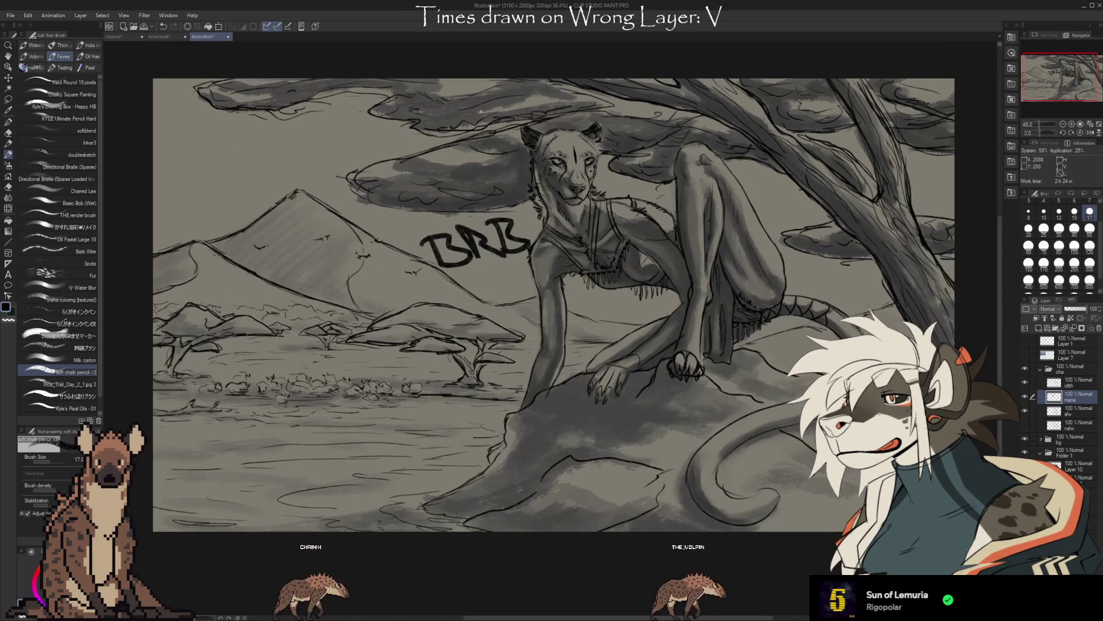
Undo the BRB lettering strokes from the savanna sketch.
key("ctrl+z")
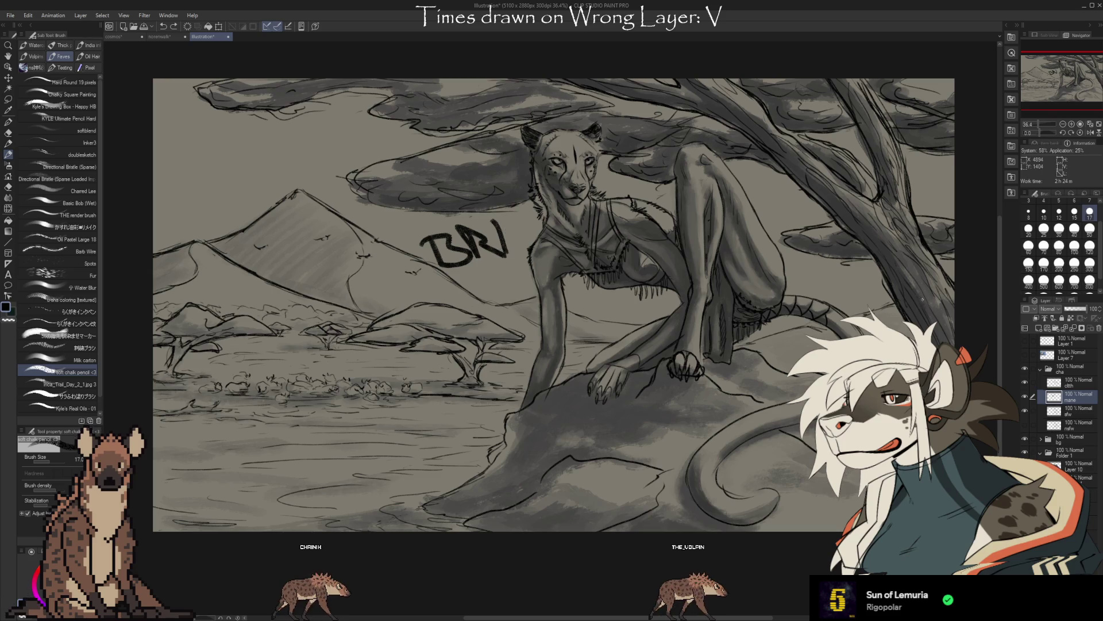
key("ctrl+z")
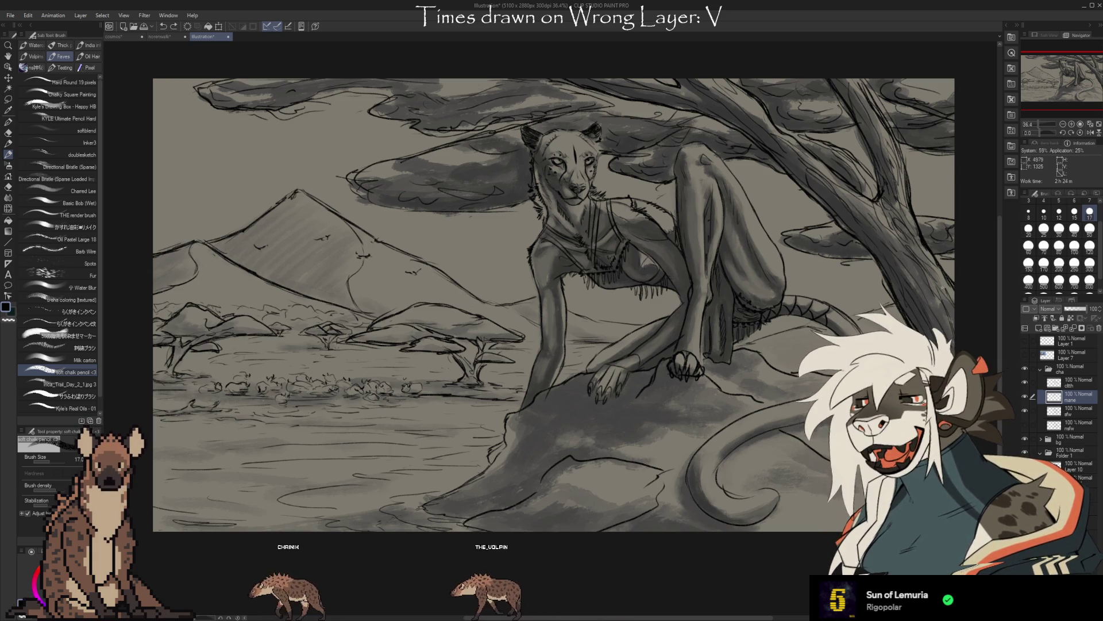
scroll(569, 181, "up", 3)
scroll(569, 181, "up", 3)
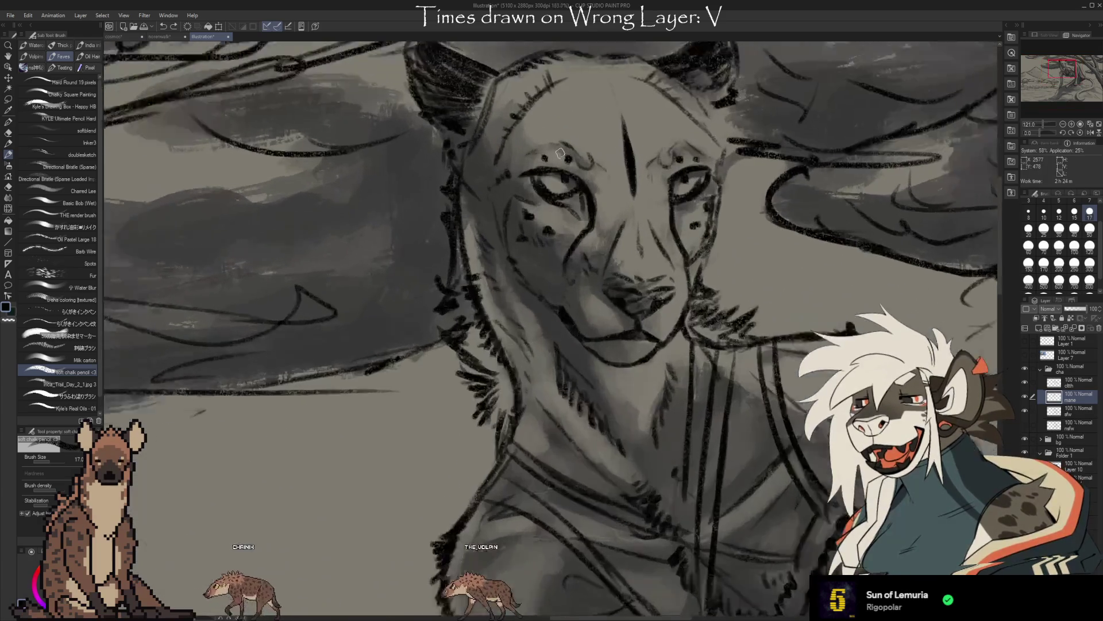
scroll(573, 194, "up", 3)
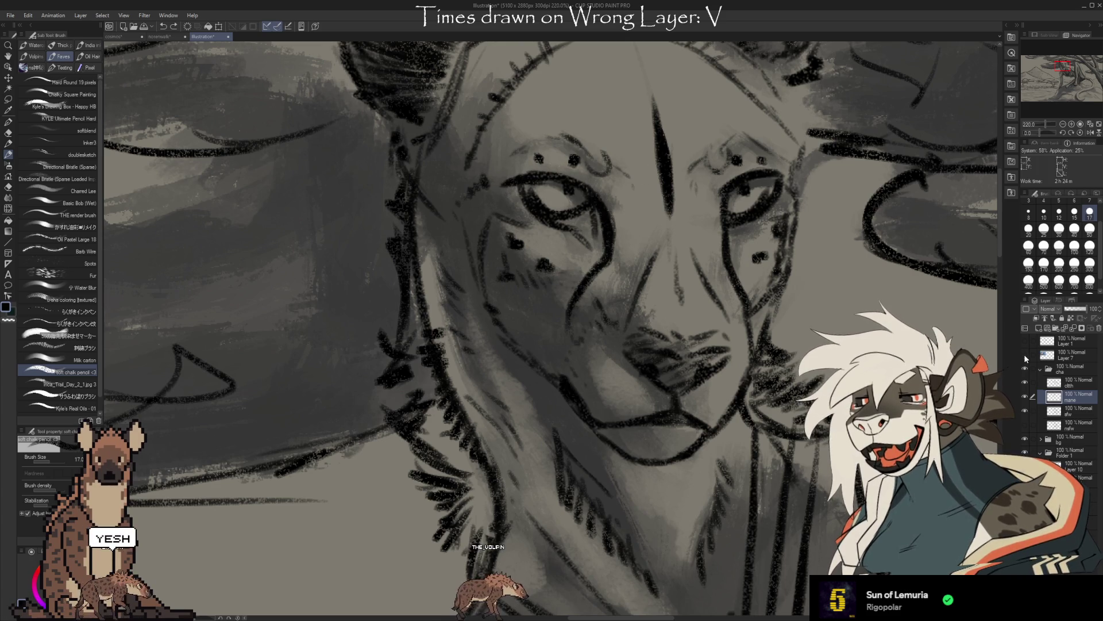
scroll(553, 302, "down", 3)
left_click_drag(345, 301, 691, 302)
scroll(551, 302, "up", 3)
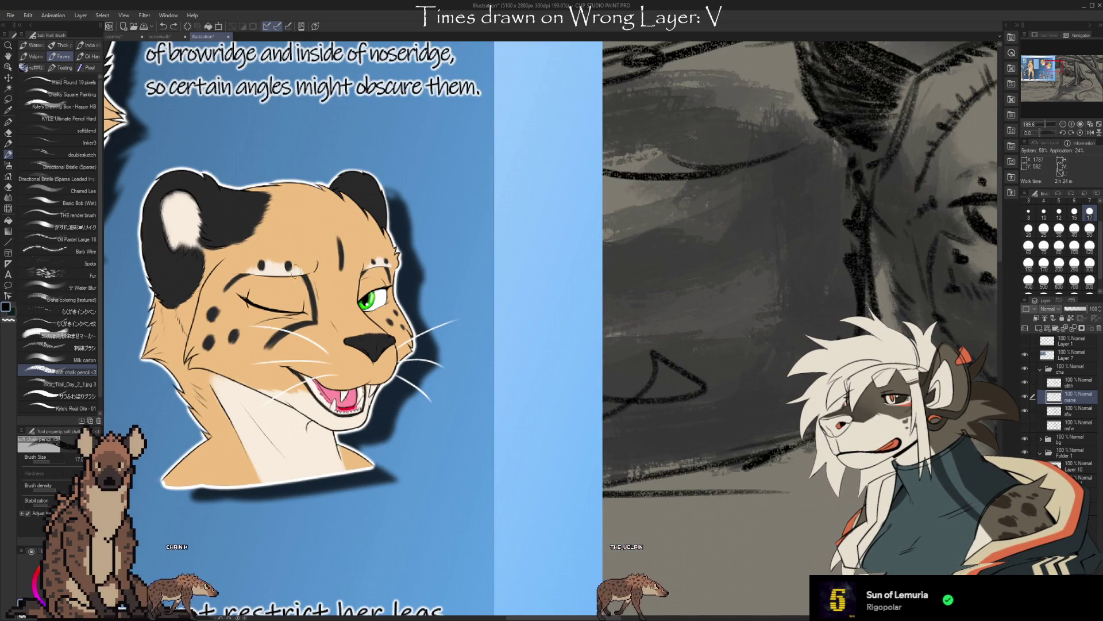
left_click_drag(345, 302, 776, 302)
scroll(301, 297, "up", 2)
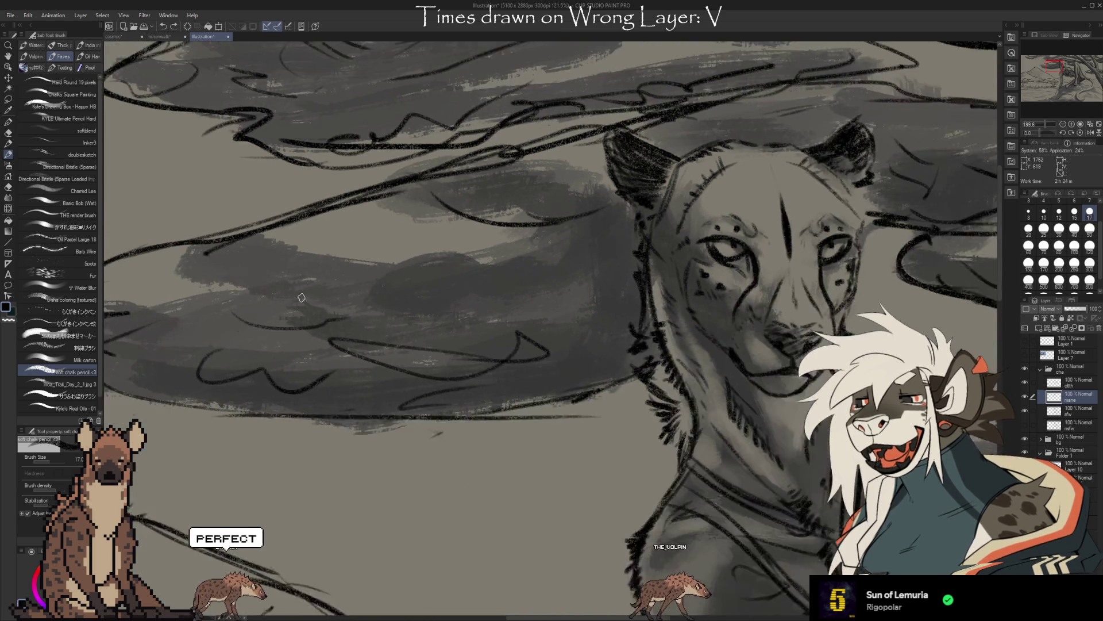
scroll(517, 258, "up", 2)
scroll(561, 241, "up", 2)
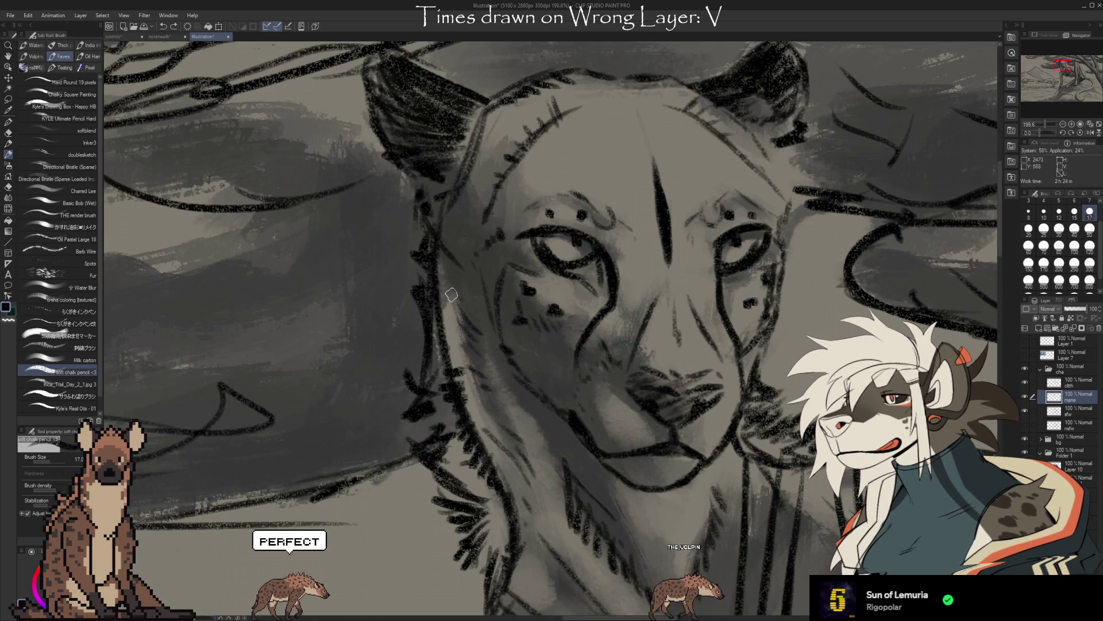
scroll(480, 163, "down", 2)
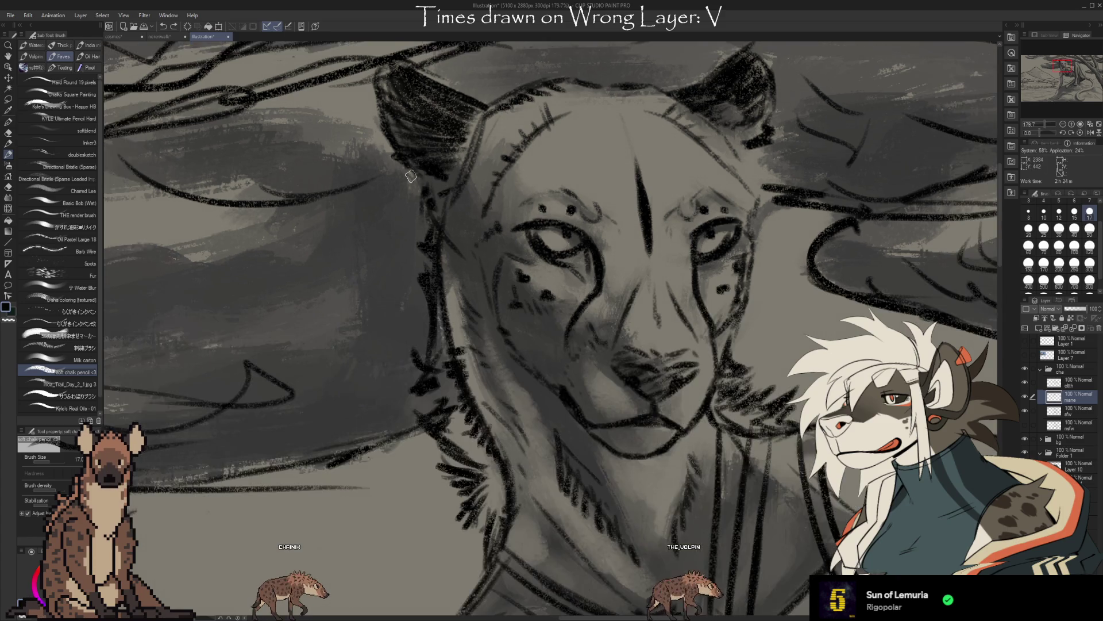
scroll(448, 173, "down", 2)
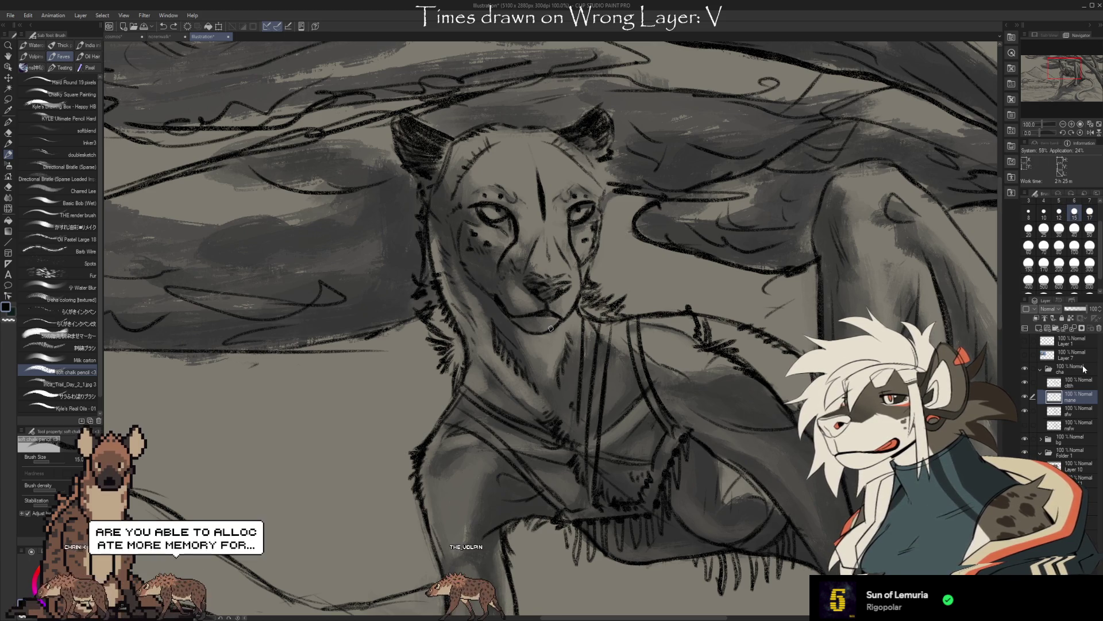
Activate the layer below, bring the cheetah's body into view and switch to the Eraser.
left_click(1073, 410)
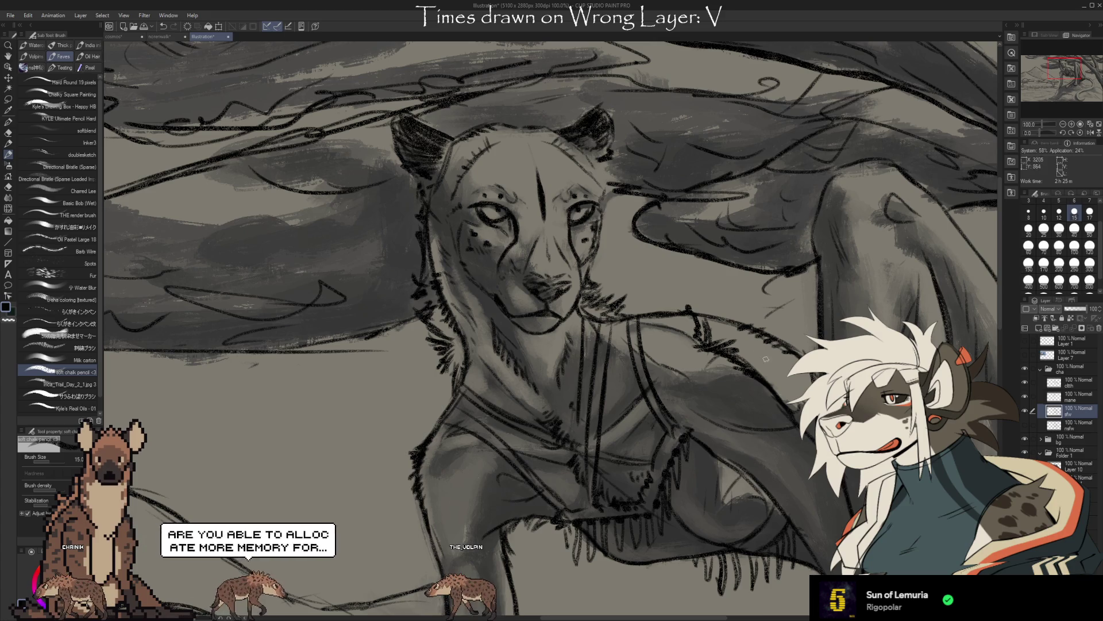
left_click_drag(607, 210, 560, 172)
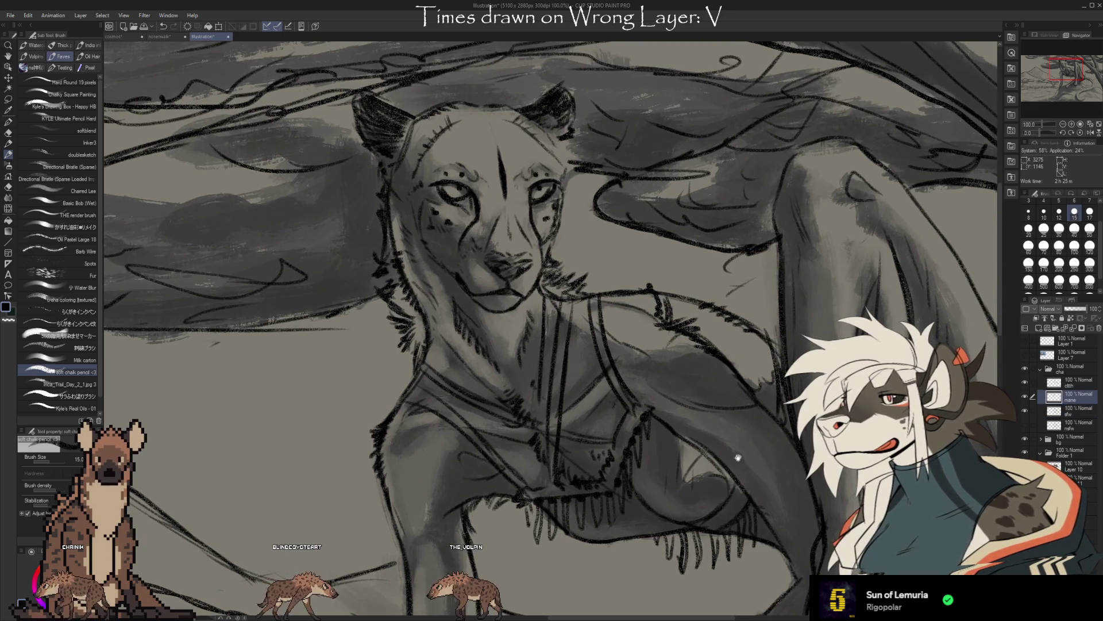
left_click_drag(681, 405, 645, 352)
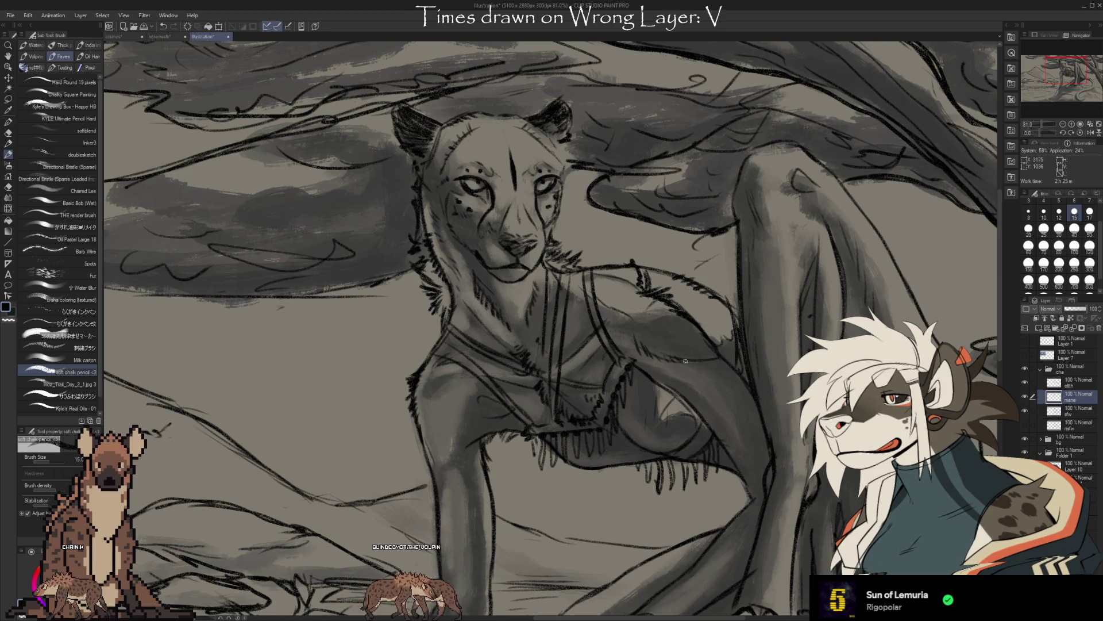
scroll(711, 356, "up", 3)
left_click_drag(733, 379, 766, 414)
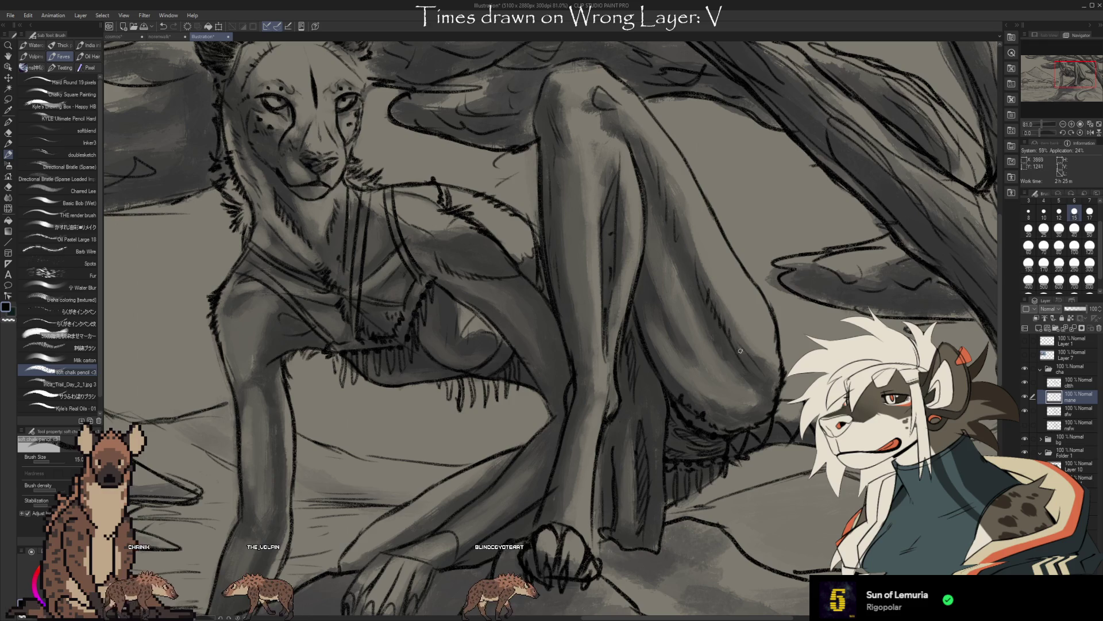
key("e")
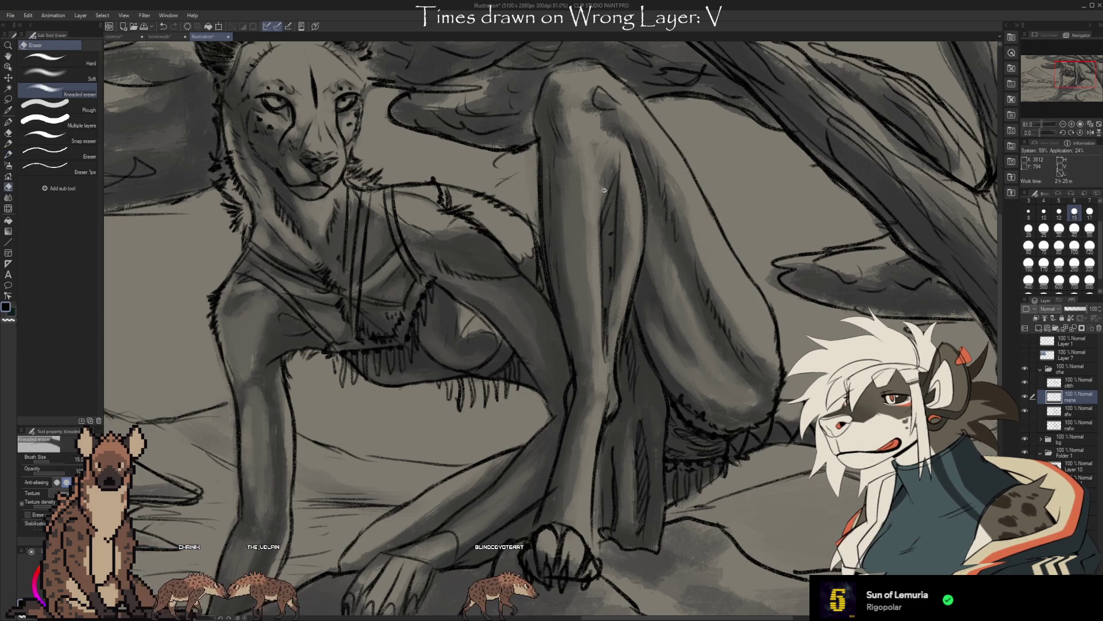
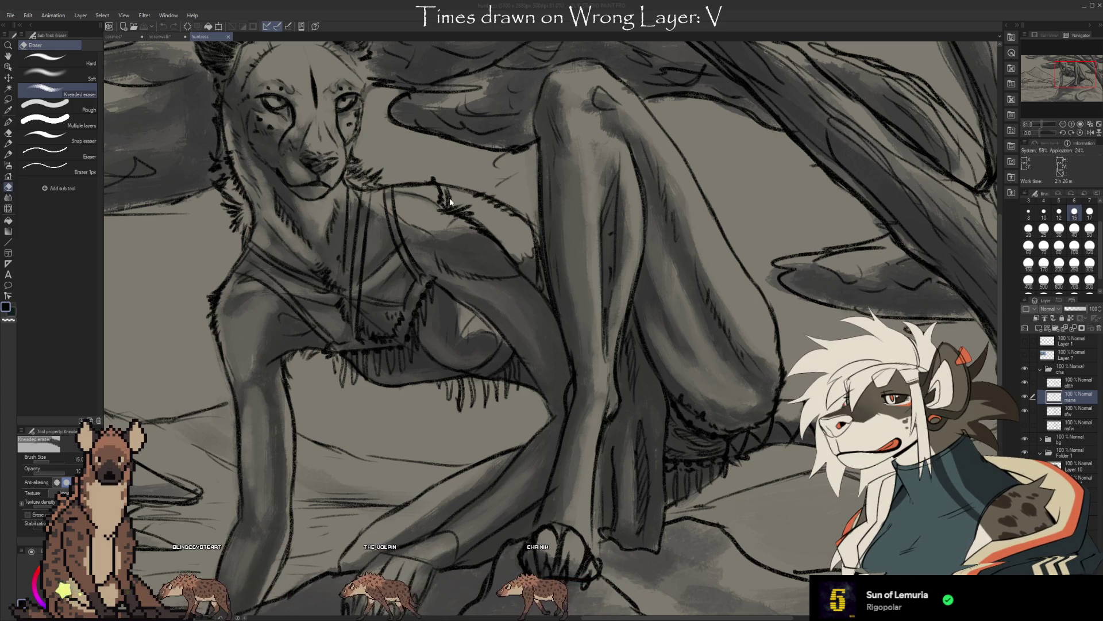
Erase the stray sketch lines on the cheetah's chest with the Kneaded eraser.
left_click_drag(449, 201, 441, 242)
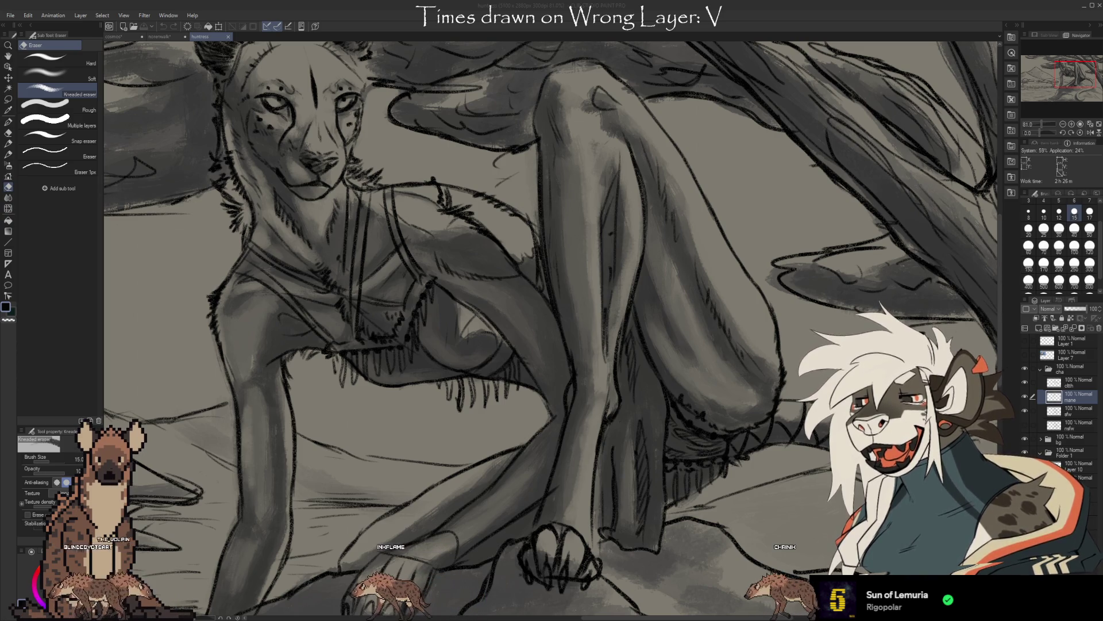
scroll(552, 310, "down", 2)
scroll(552, 311, "down", 2)
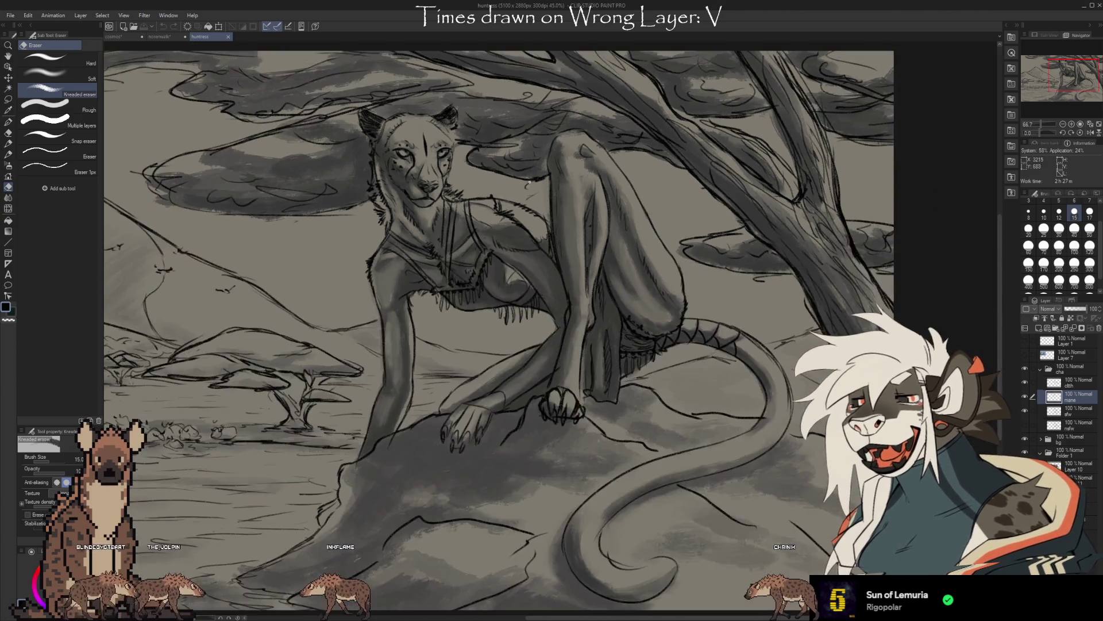
scroll(551, 311, "down", 1)
scroll(414, 172, "up", 2)
scroll(414, 173, "up", 2)
scroll(414, 172, "up", 2)
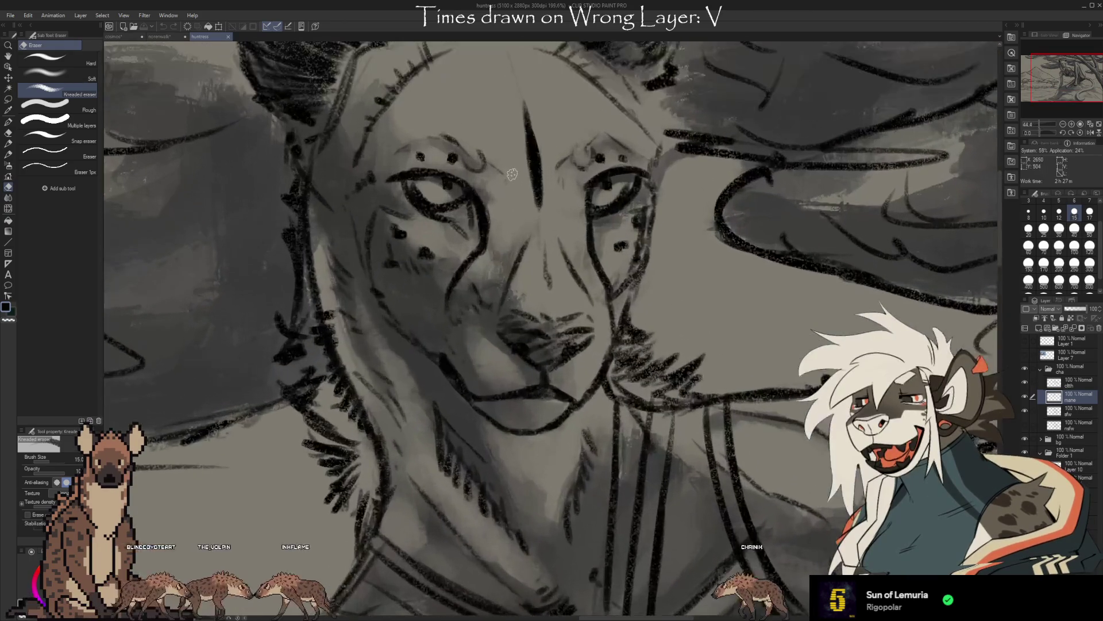
scroll(511, 175, "down", 2)
scroll(512, 175, "down", 2)
scroll(511, 175, "down", 2)
scroll(510, 175, "down", 1)
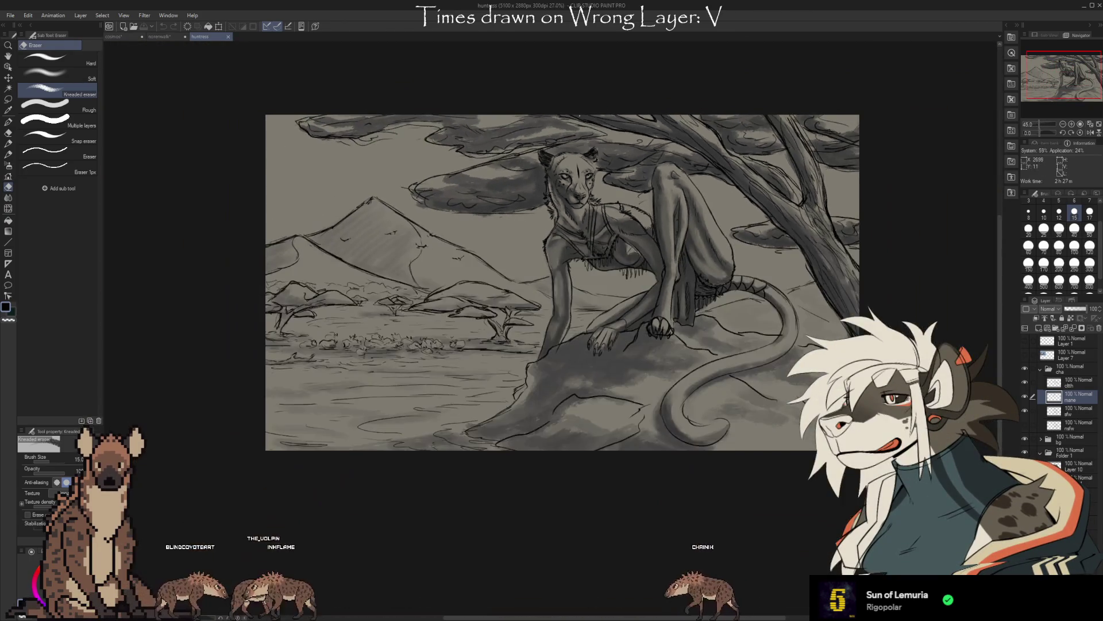